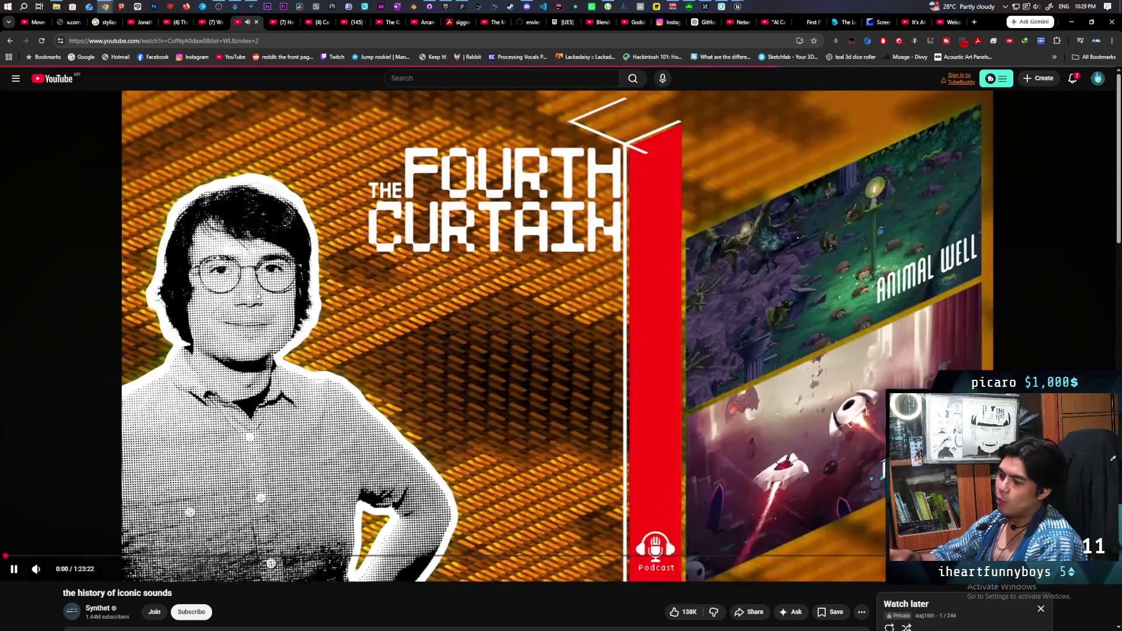
# Return to the YouTube home feed, close the Watch later tab, and expand then collapse the miniplayer queue
pyautogui.click(44, 79)
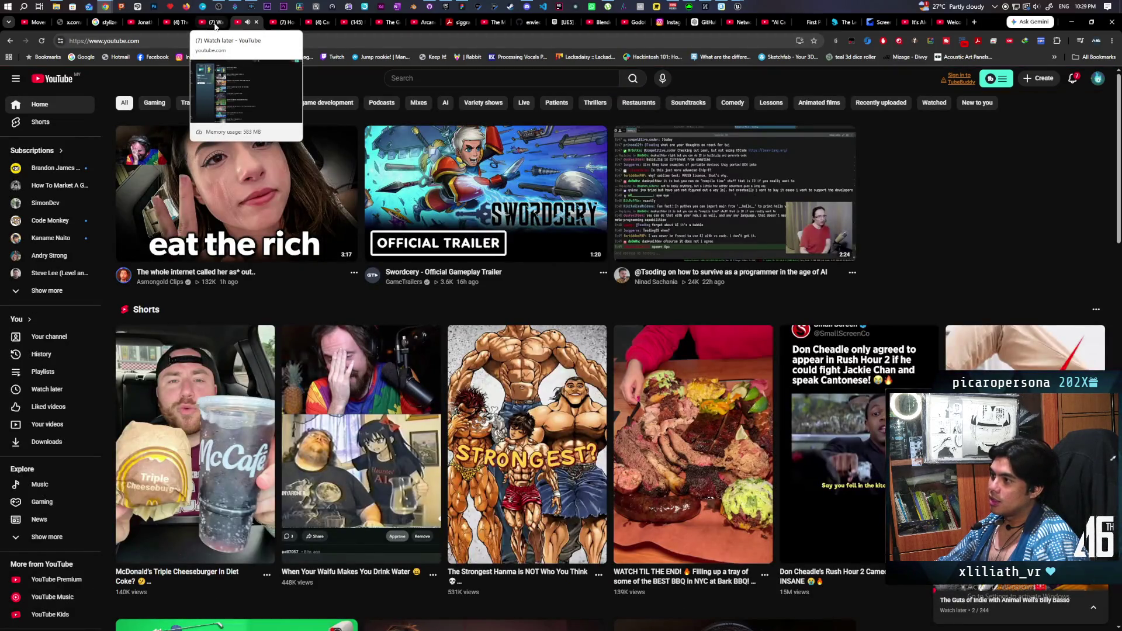
pyautogui.middleClick(215, 26)
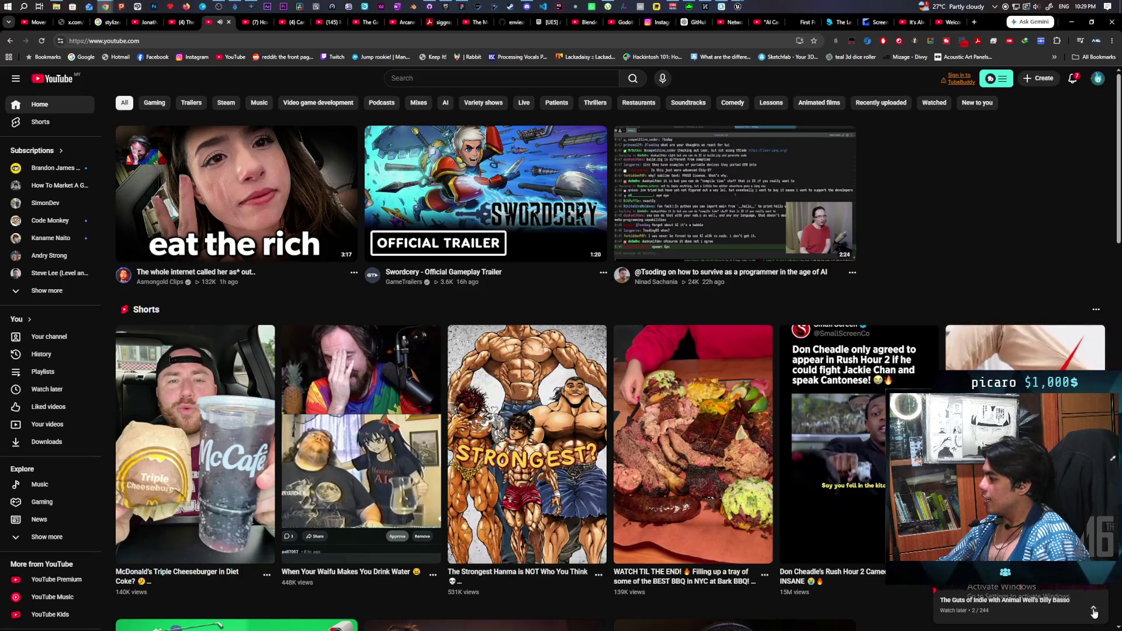
pyautogui.click(1093, 608)
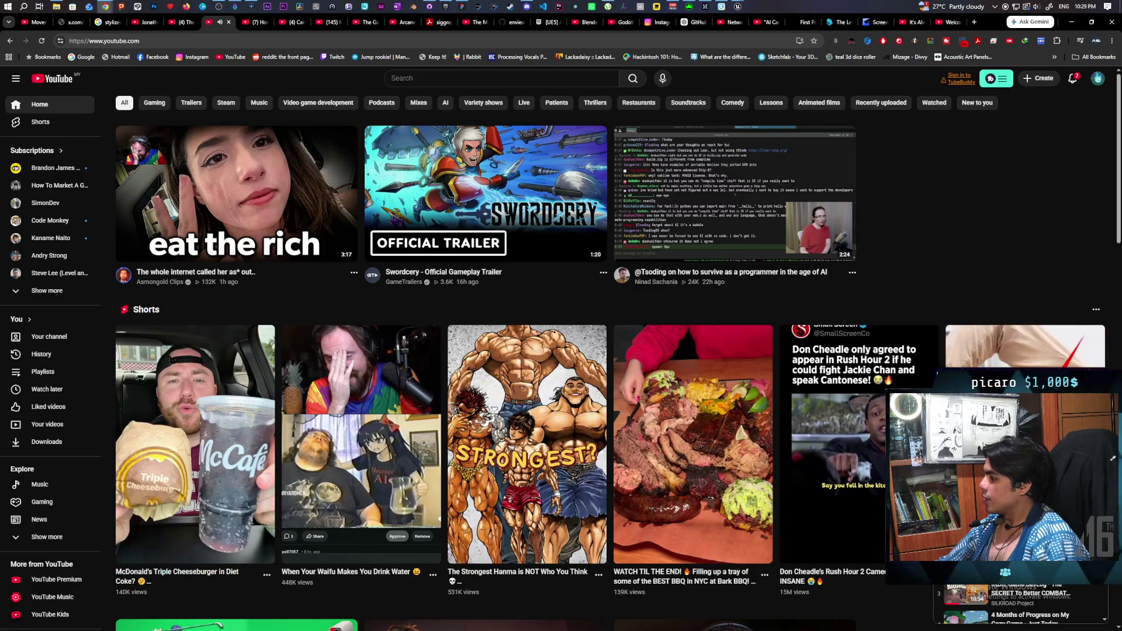
pyautogui.click(1093, 608)
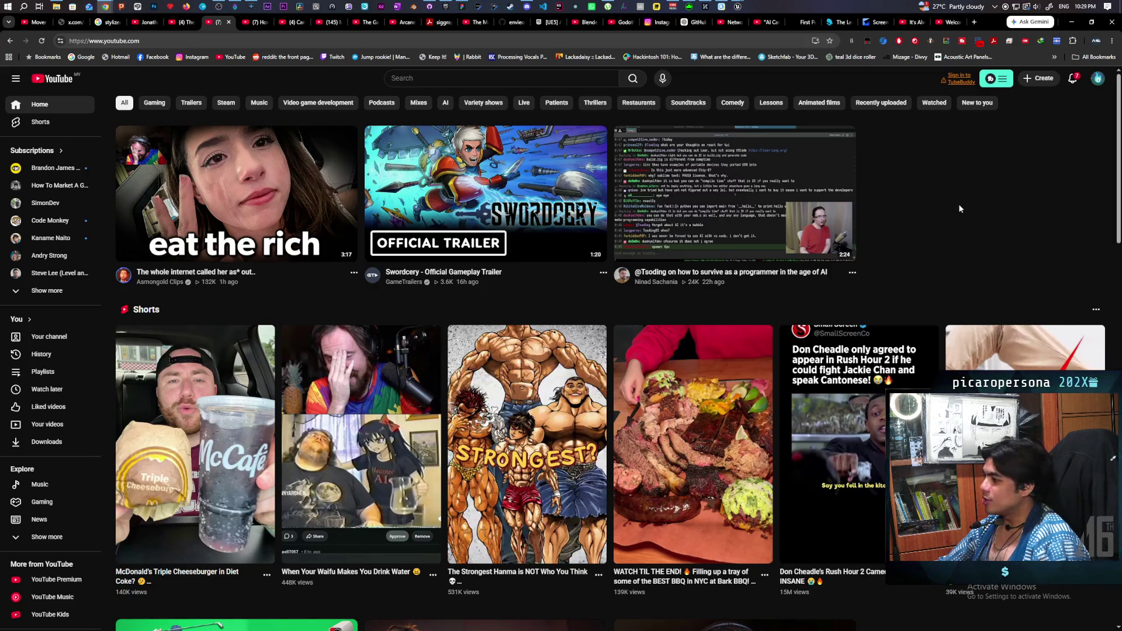
# Bring the Paparazi GreyboxLevel editor window to the front and move it down and left
pyautogui.moveTo(739, 6)
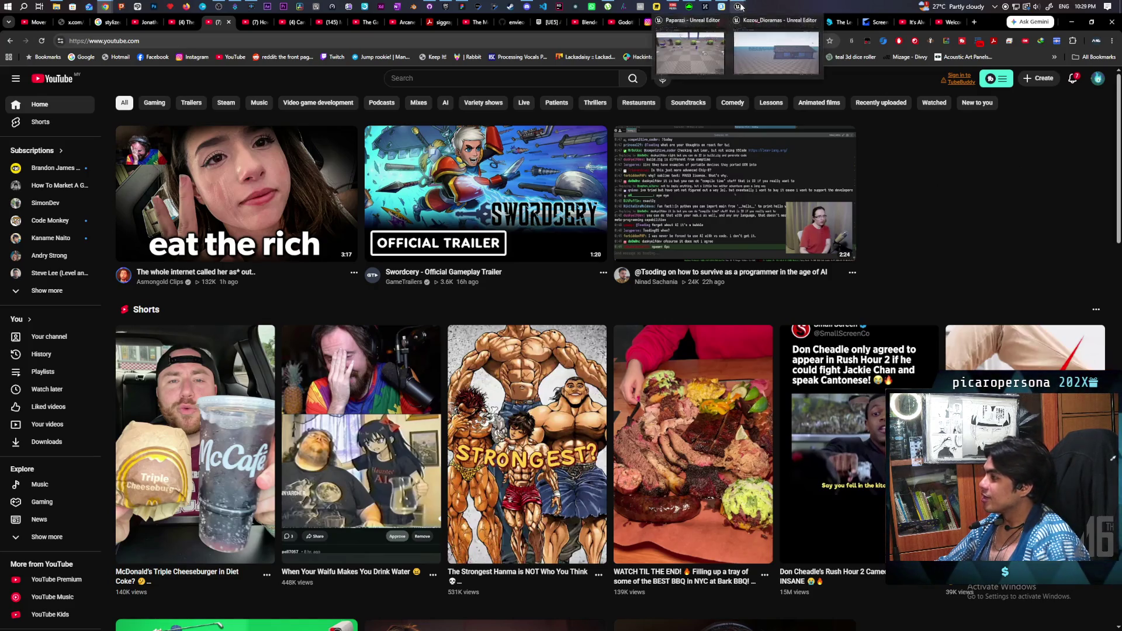
pyautogui.click(773, 62)
pyautogui.moveTo(757, 281); pyautogui.dragTo(655, 124)
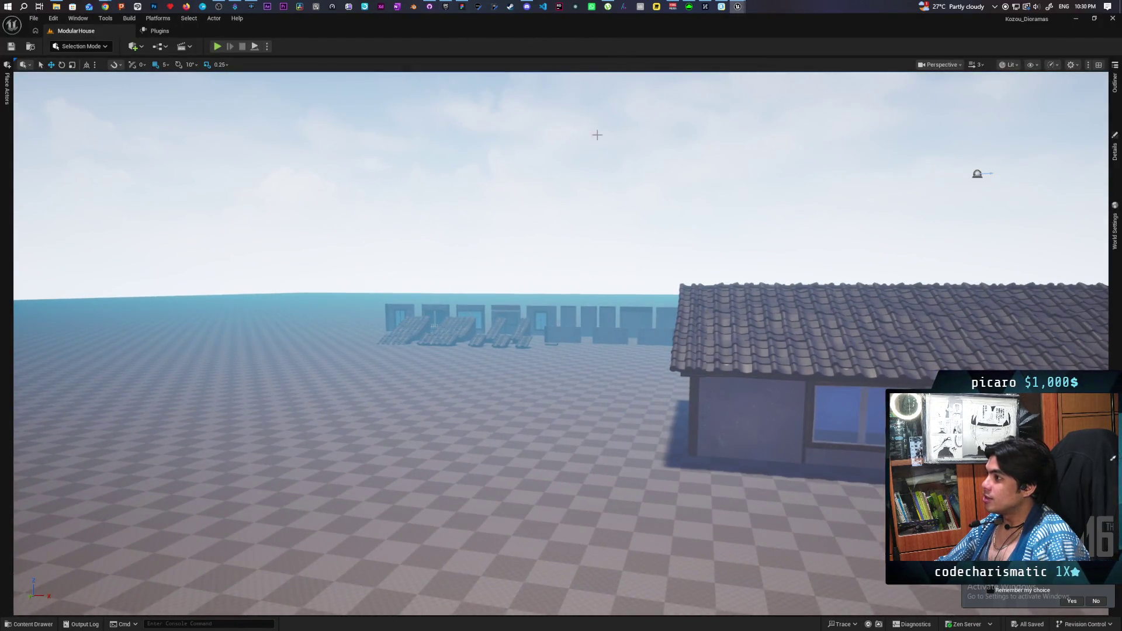
pyautogui.moveTo(738, 14)
pyautogui.click(780, 52)
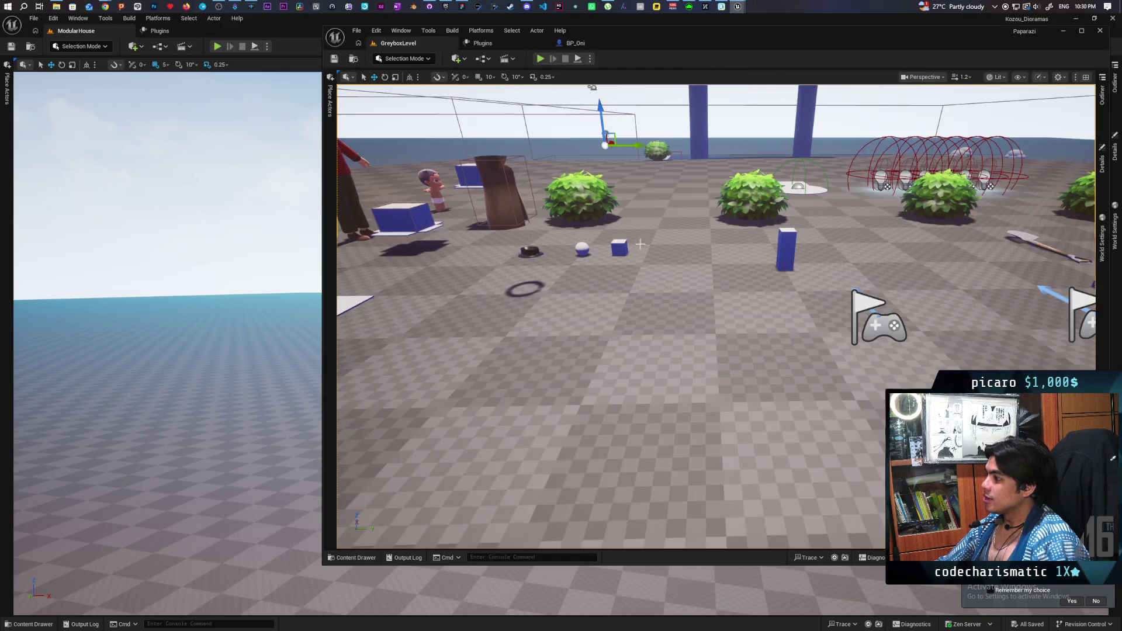
pyautogui.moveTo(721, 41)
pyautogui.mouseDown()
pyautogui.moveTo(519, 108)
pyautogui.moveTo(487, 100)
pyautogui.mouseUp()
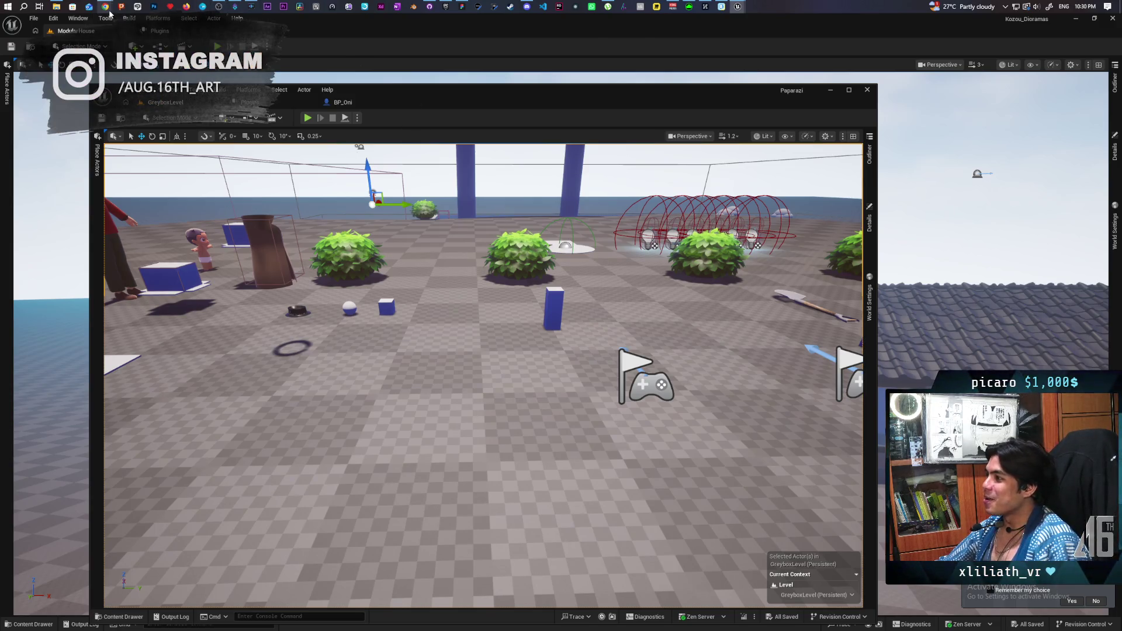
pyautogui.moveTo(110, 13)
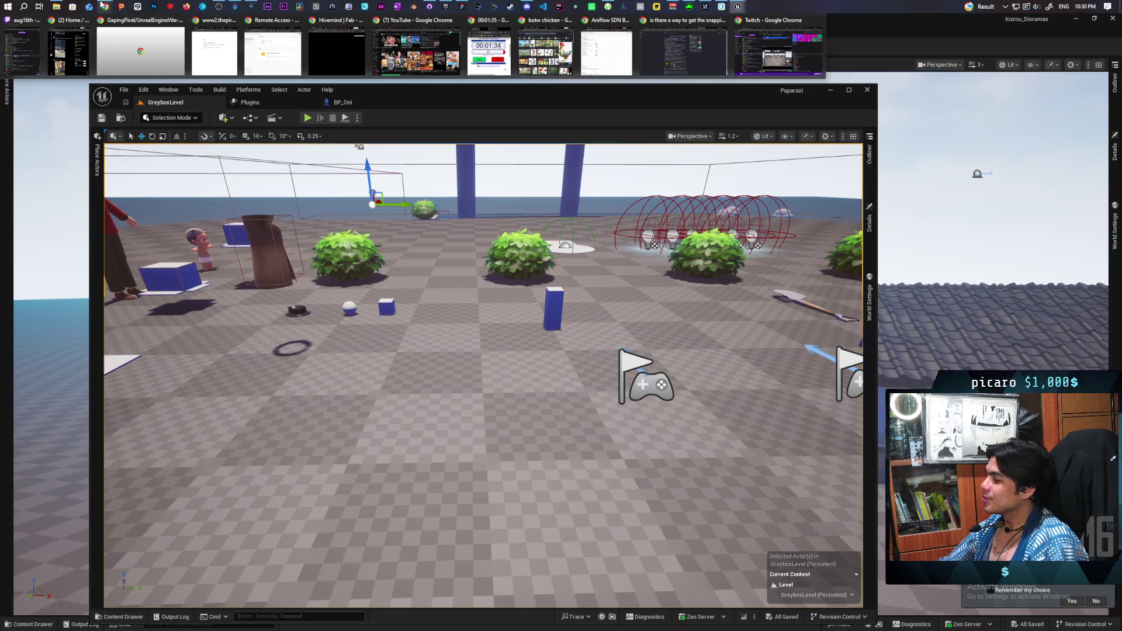
# Switch to the Paparazi FigJam board and pan to the last items of the cyan to-do note
pyautogui.moveTo(462, 7)
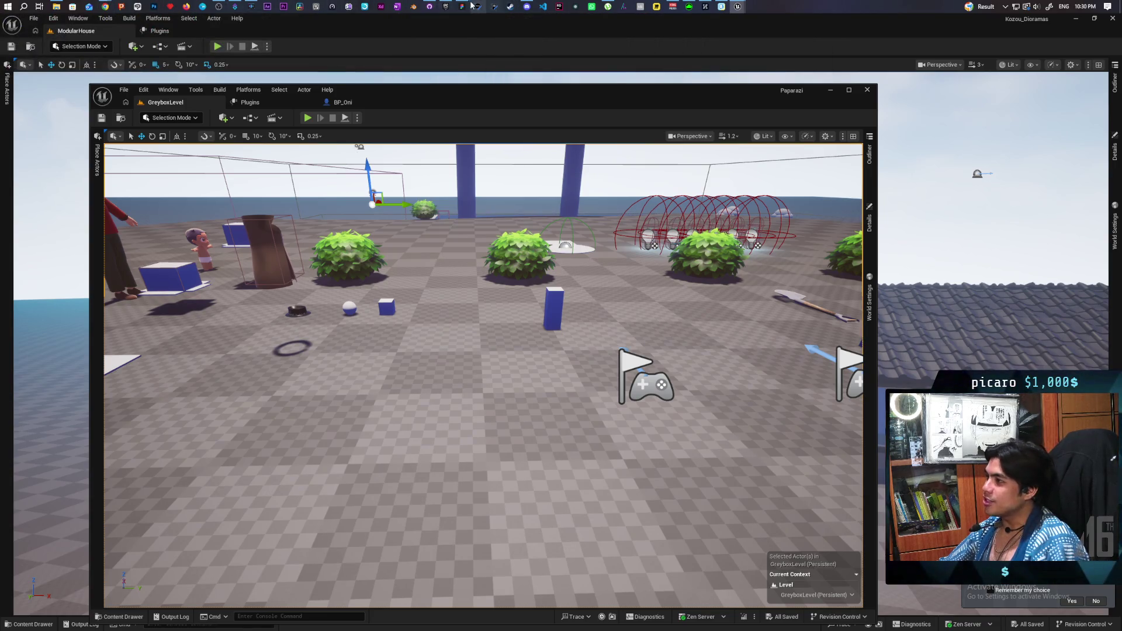
pyautogui.click(453, 47)
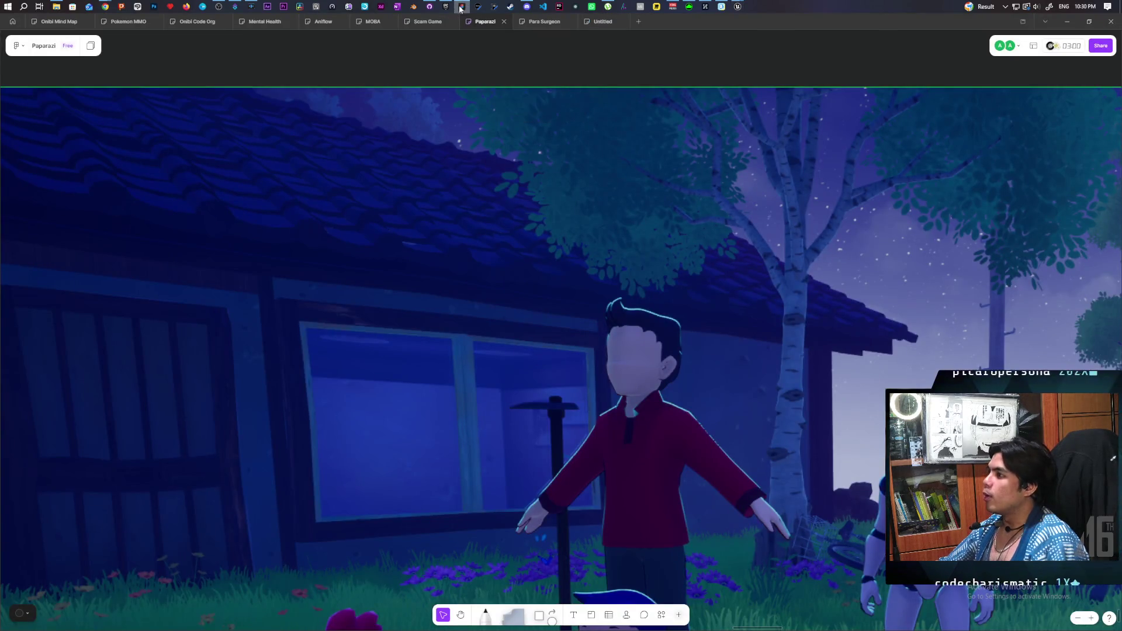
pyautogui.scroll(-10, 463, 205)
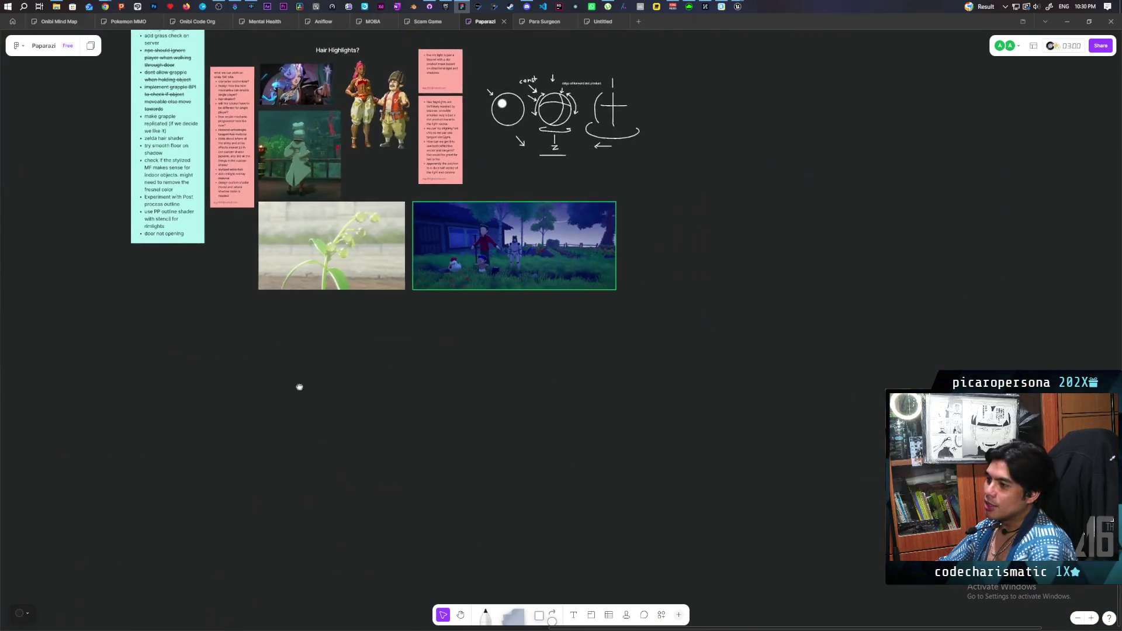
pyautogui.moveTo(299, 387); pyautogui.dragTo(569, 368)
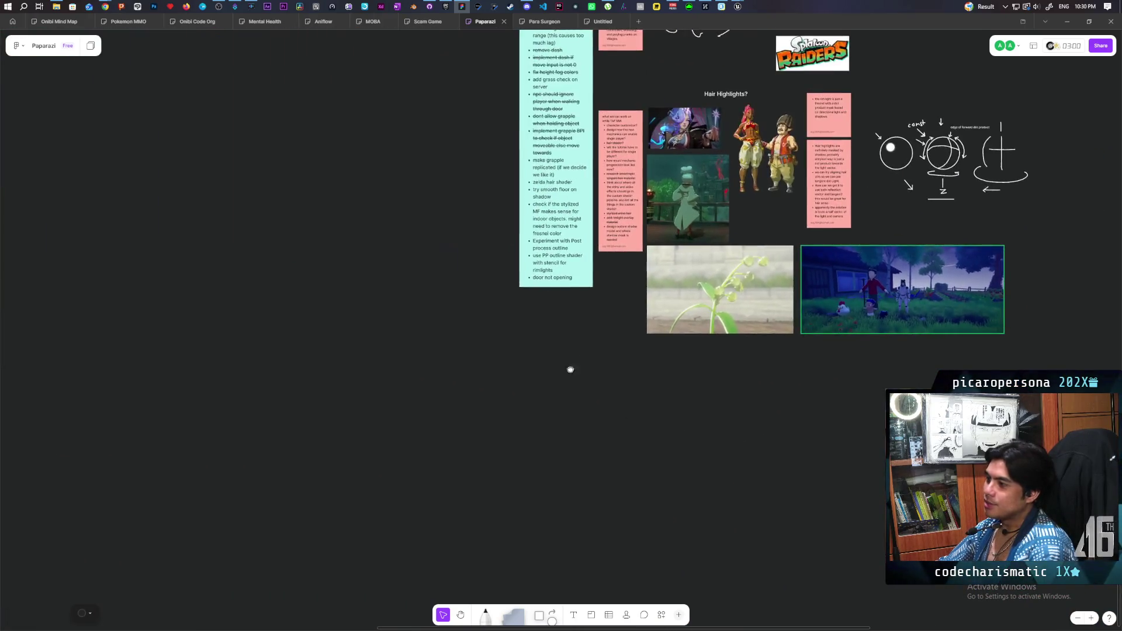
pyautogui.scroll(6, 569, 368)
pyautogui.moveTo(466, 348); pyautogui.dragTo(377, 288)
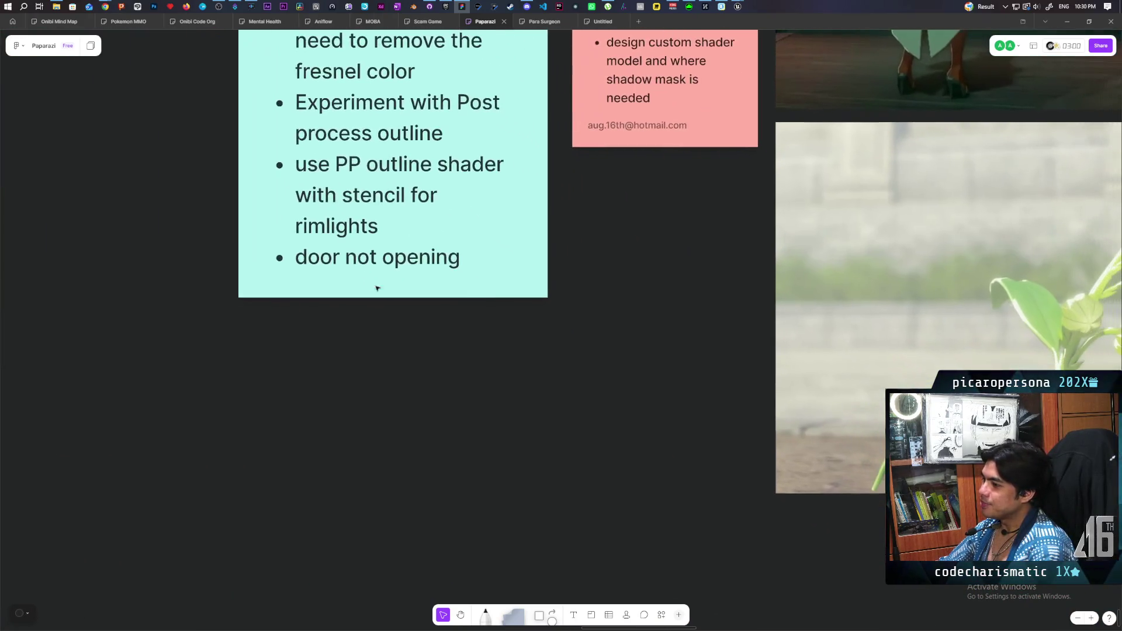
# Select the 'door not opening' item, then return to the Paparazi Unreal window
pyautogui.tripleClick(354, 264)
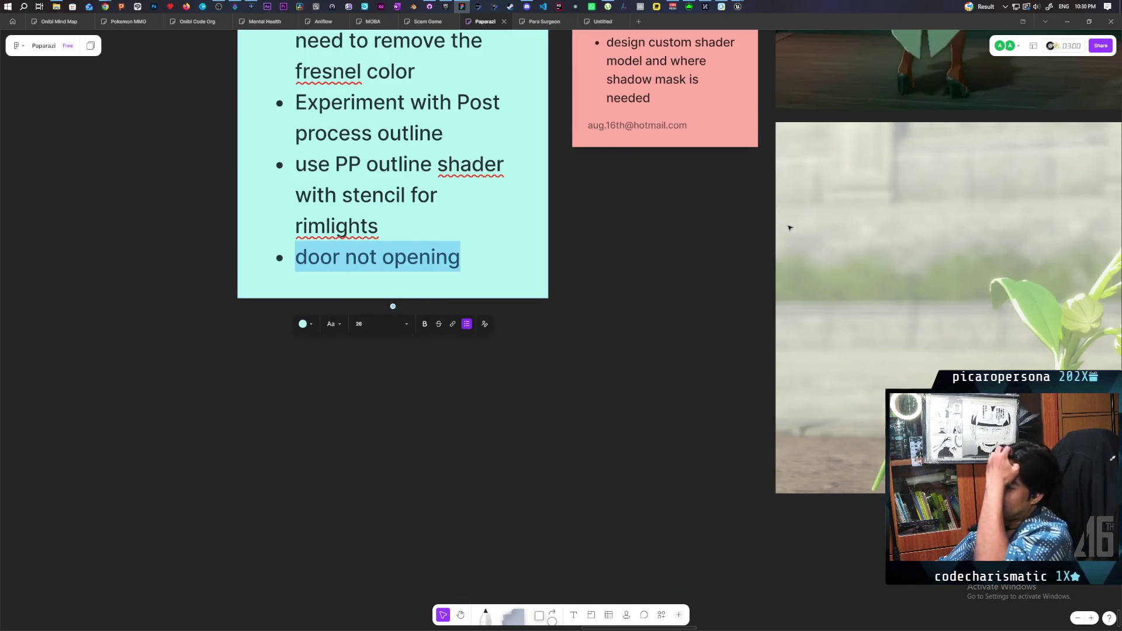
pyautogui.moveTo(751, 4)
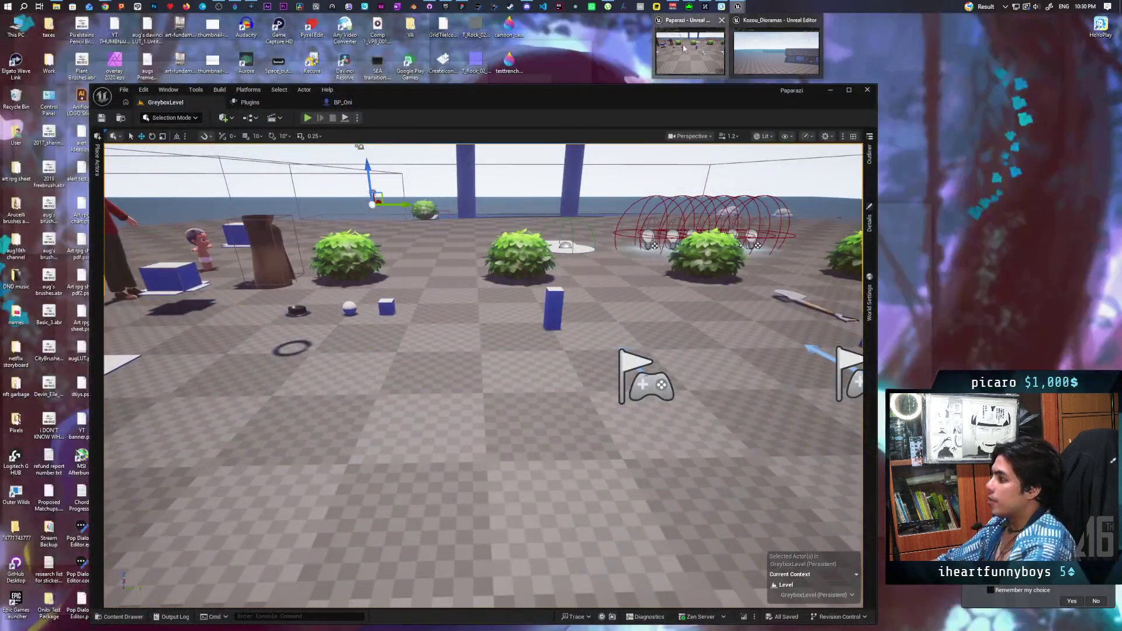
pyautogui.click(684, 48)
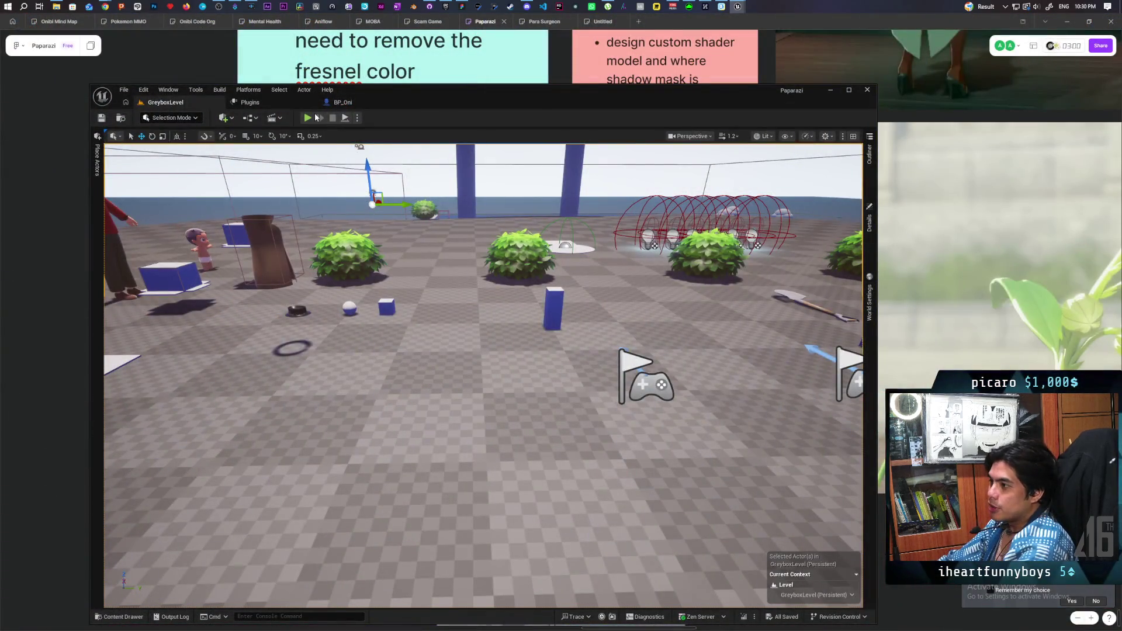
# Start a two-client multiplayer play session and walk the character off the start disc toward the bushes
pyautogui.hotkey('alt', 'p')
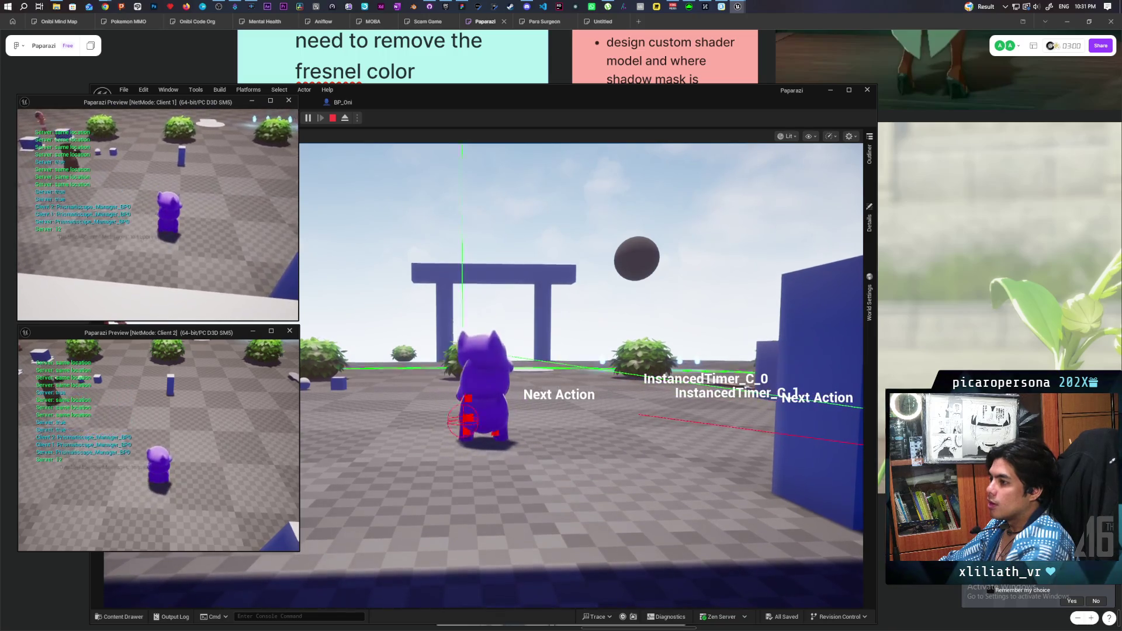
pyautogui.hotkey('alt', 'Tab')
pyautogui.press('w')
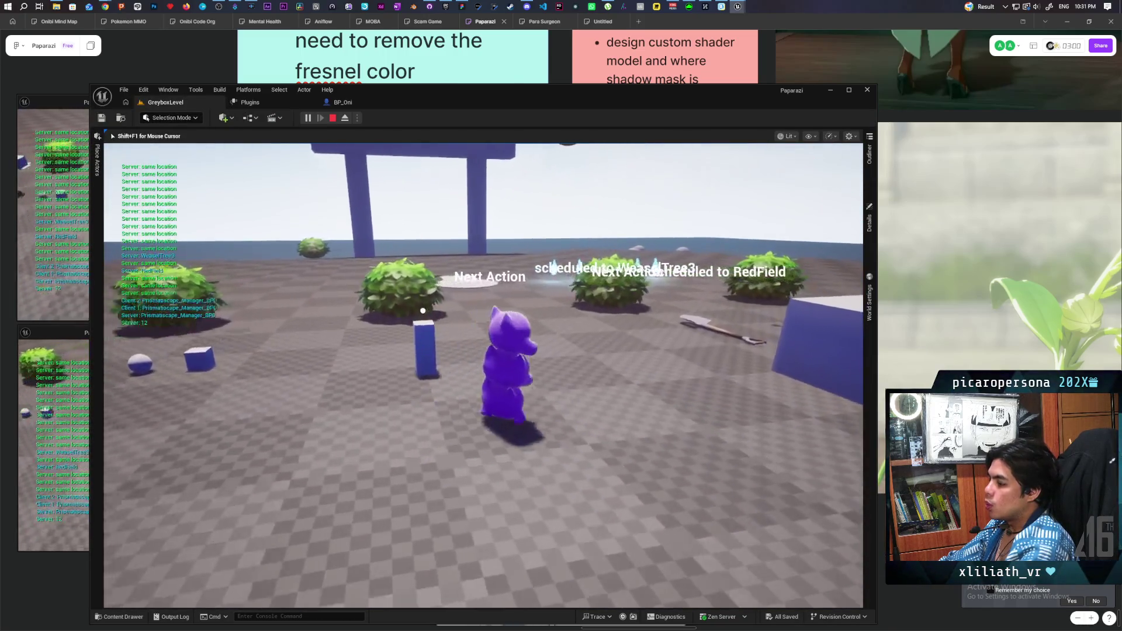
pyautogui.press('w')
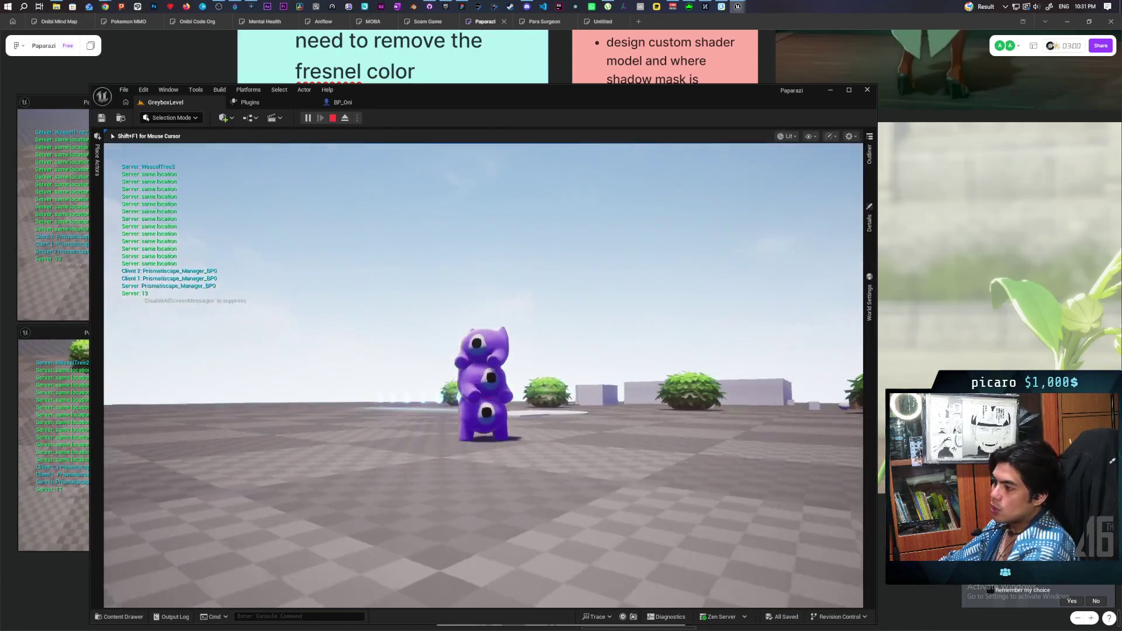
pyautogui.press('w')
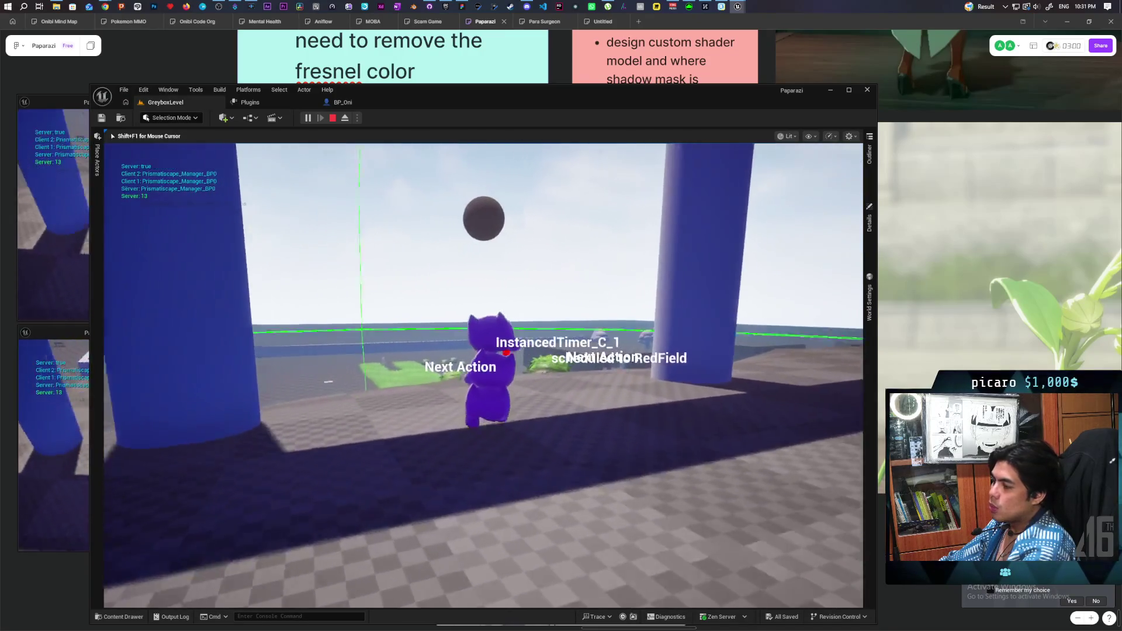
pyautogui.press('w')
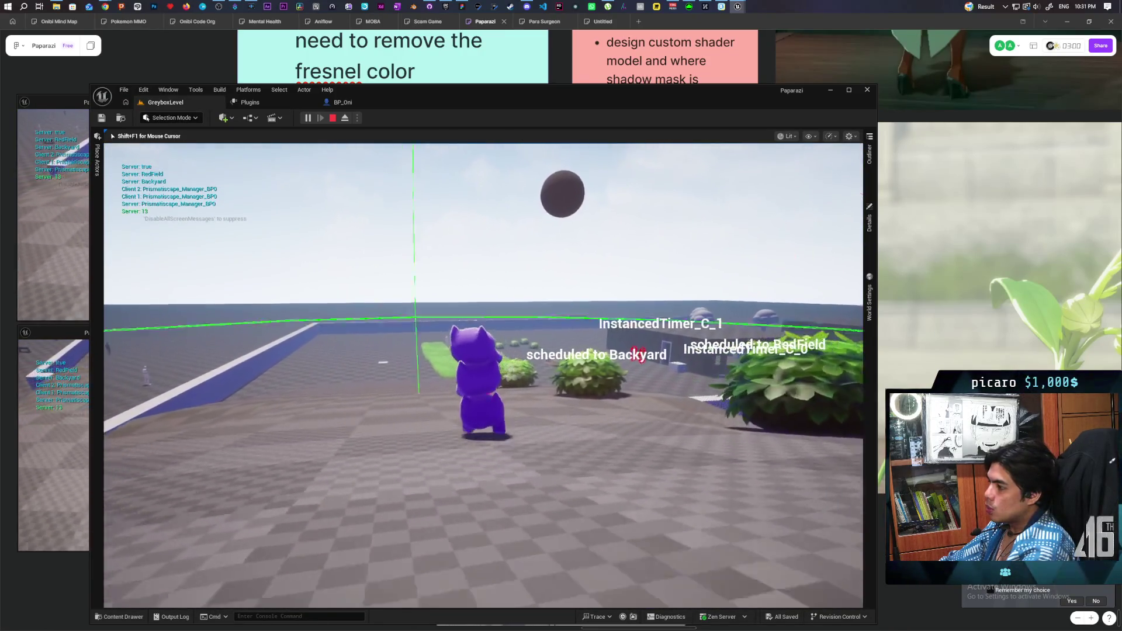
# Walk the character across the field up to the building's doorway, then focus the Client 1 preview
pyautogui.press('w')
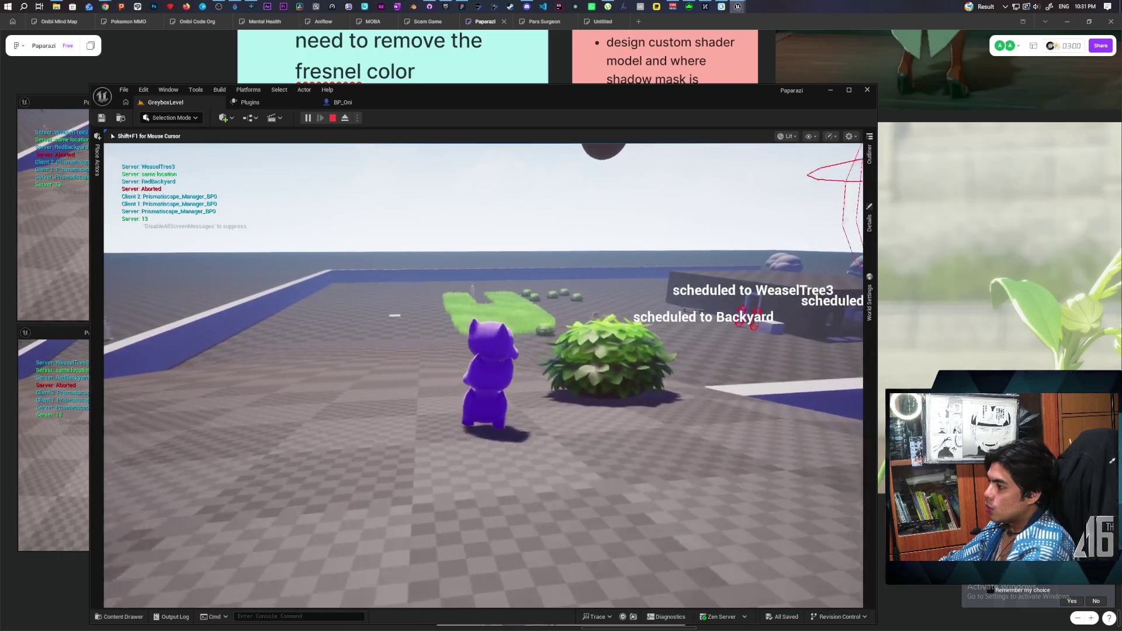
pyautogui.press('w')
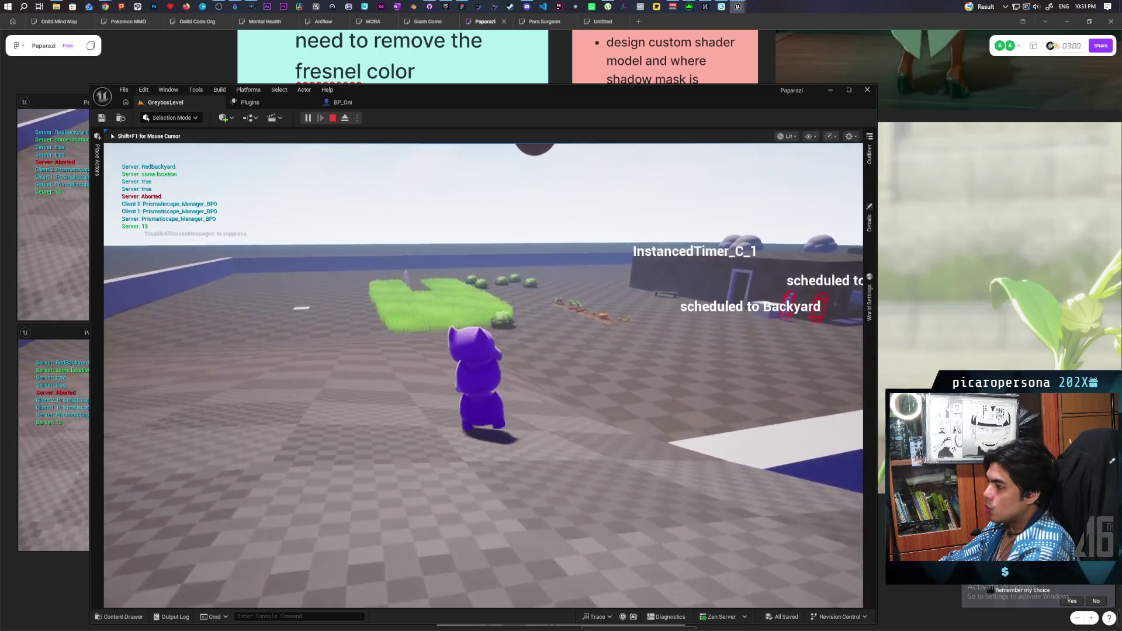
pyautogui.press('w')
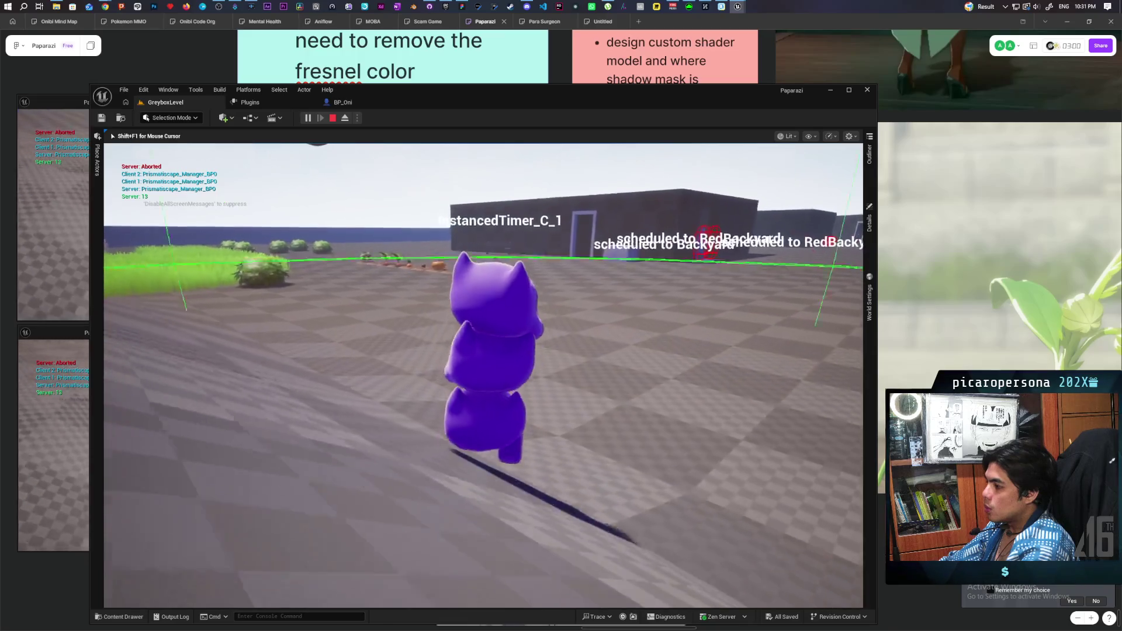
pyautogui.press('w')
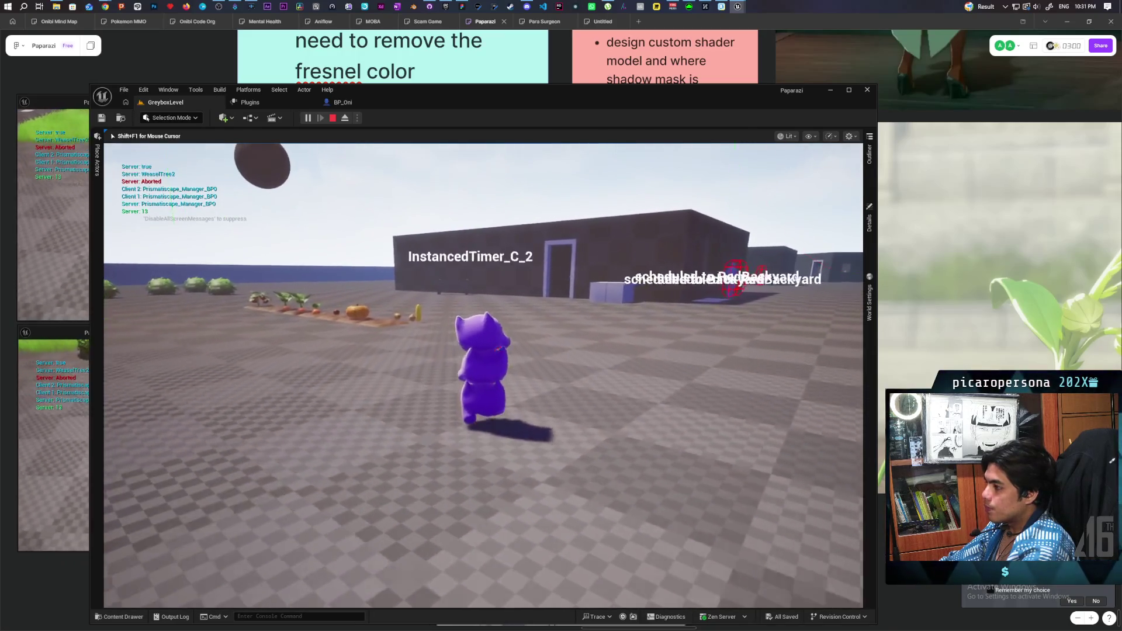
pyautogui.press('w')
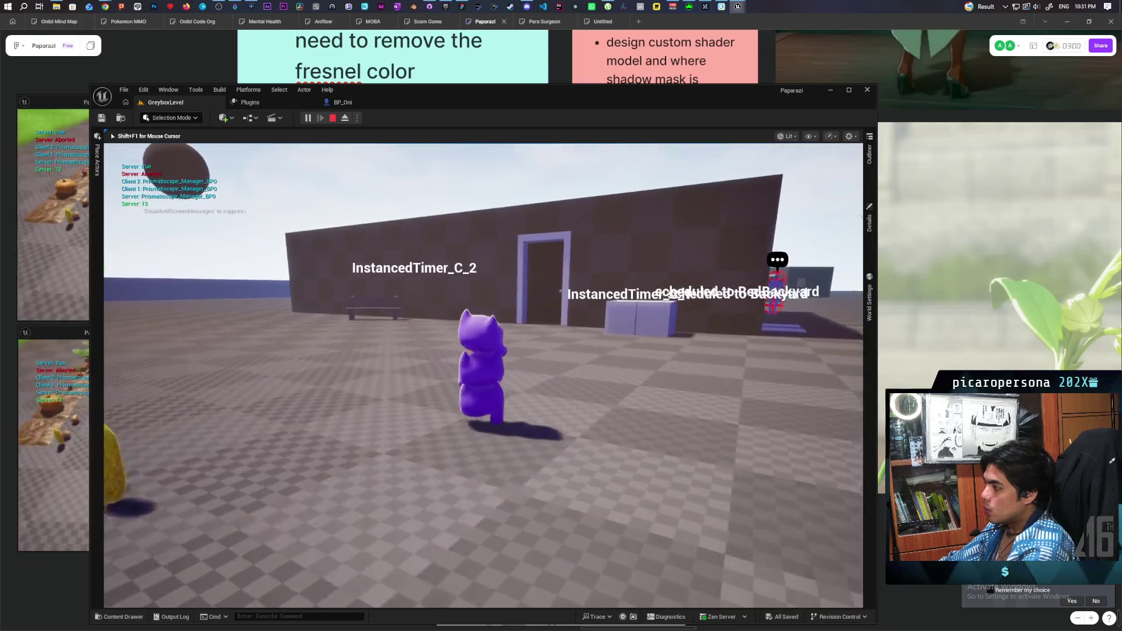
pyautogui.press('w')
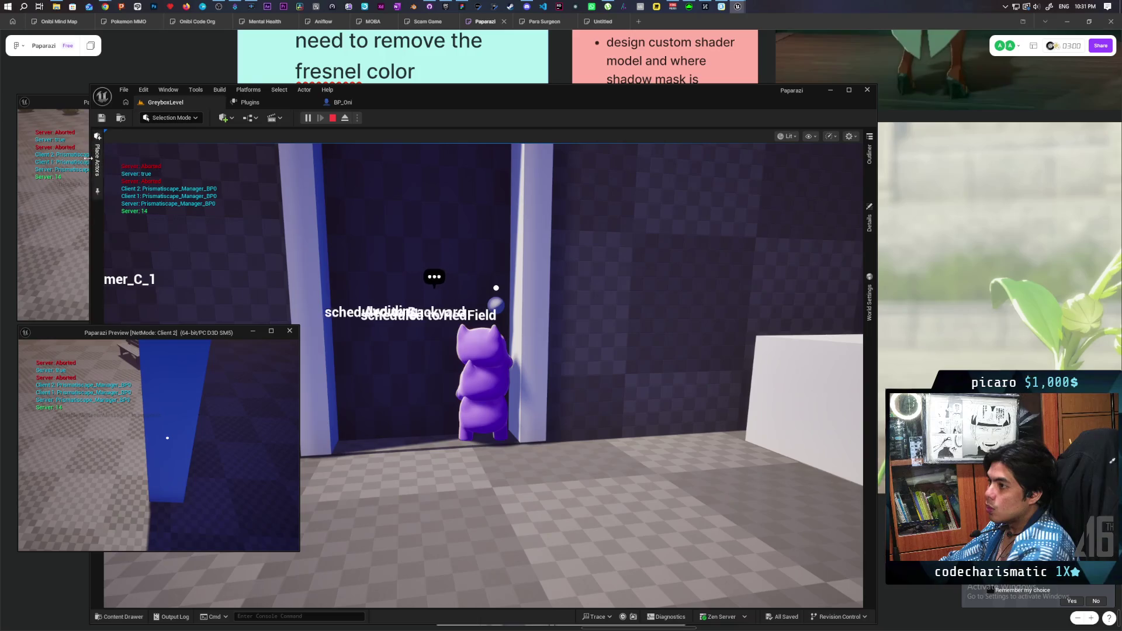
pyautogui.click(53, 107)
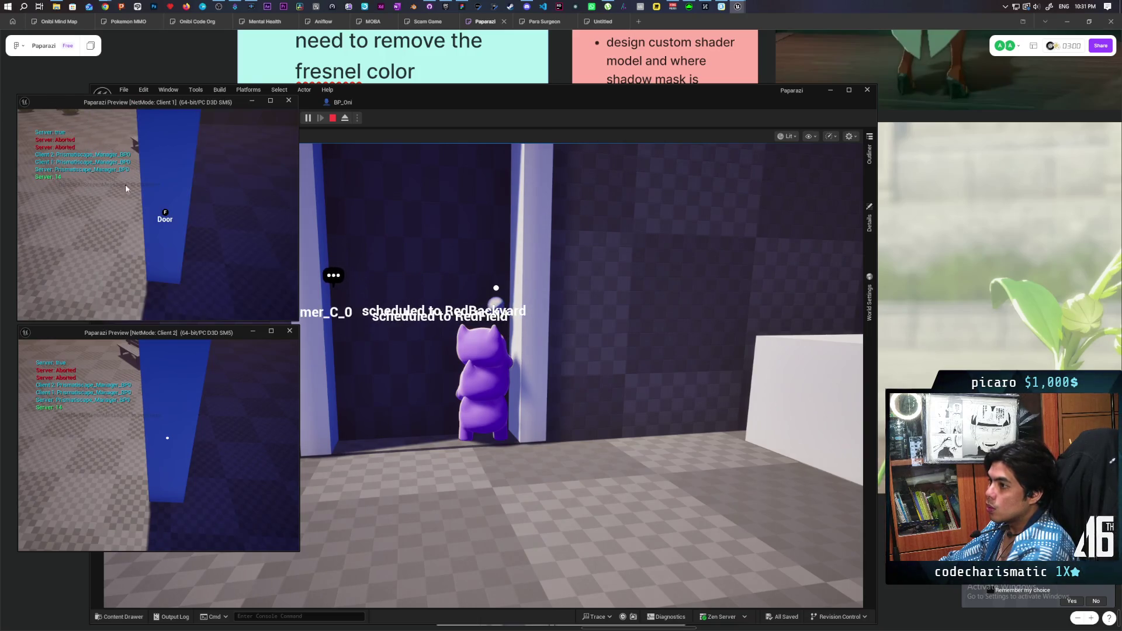
# Take control of Client 1, then move the player around in front of the doorway
pyautogui.click(139, 227)
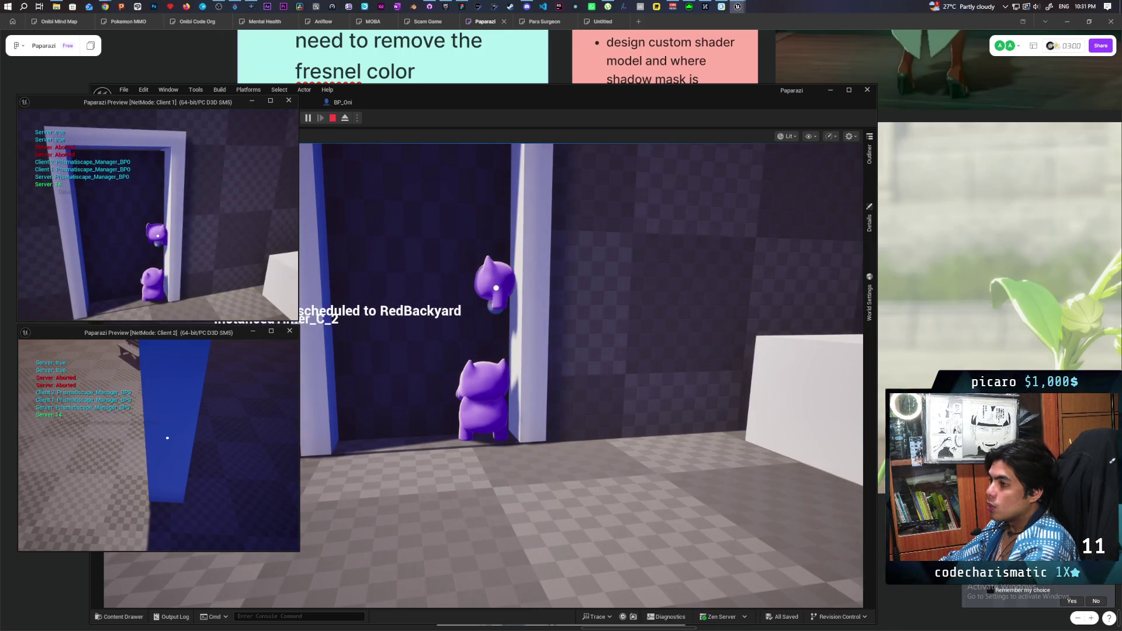
pyautogui.hotkey('alt', 'Tab')
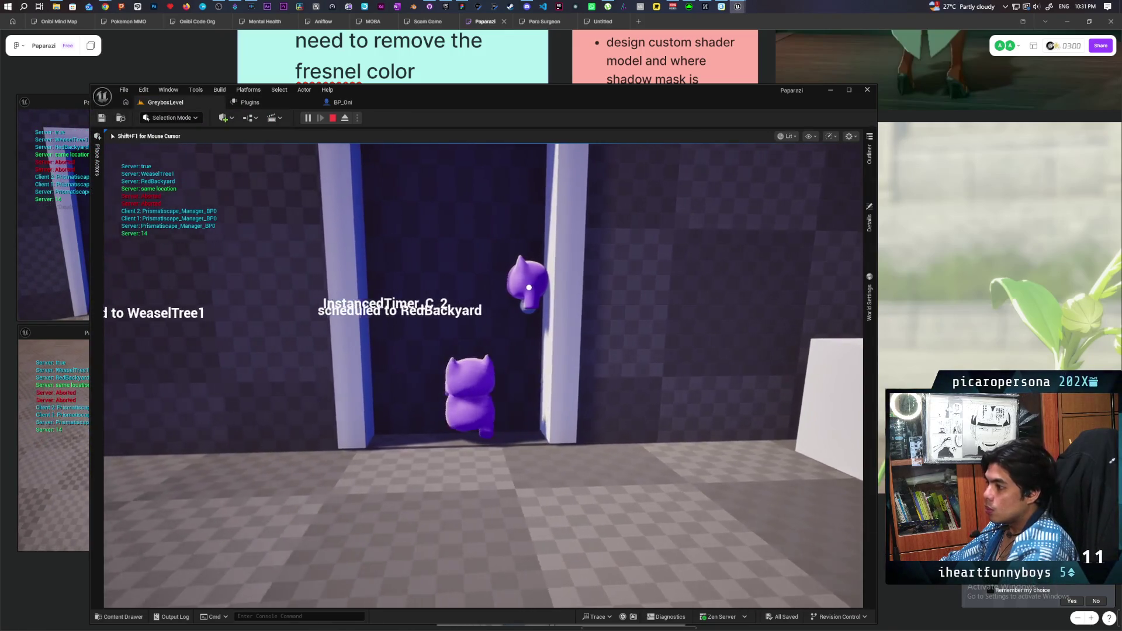
pyautogui.press('d')
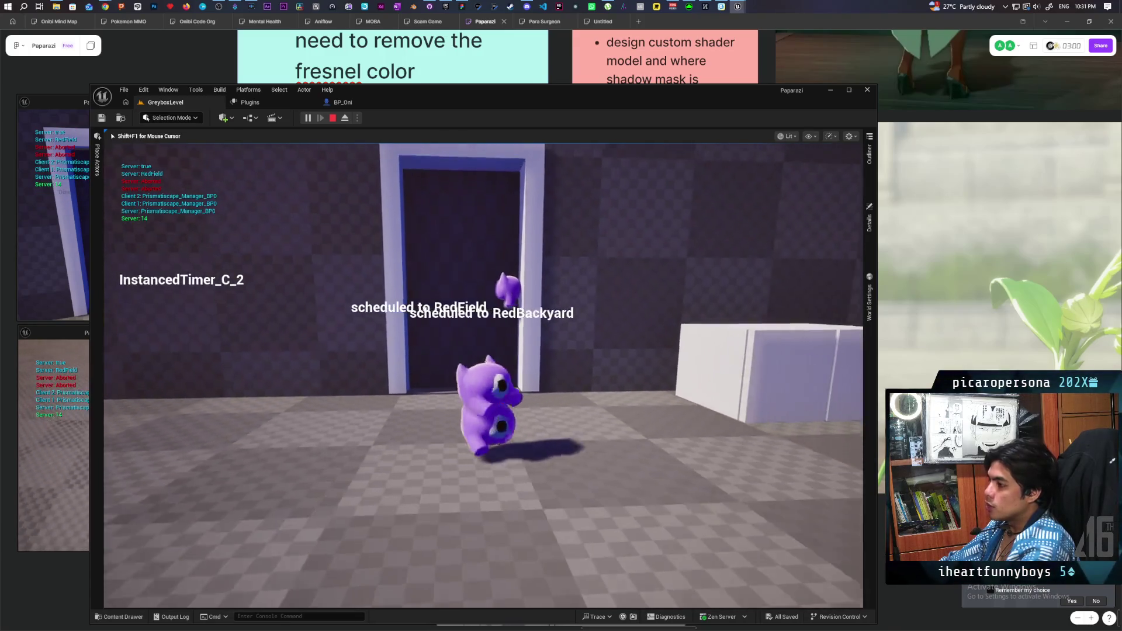
pyautogui.press('a')
pyautogui.press('s')
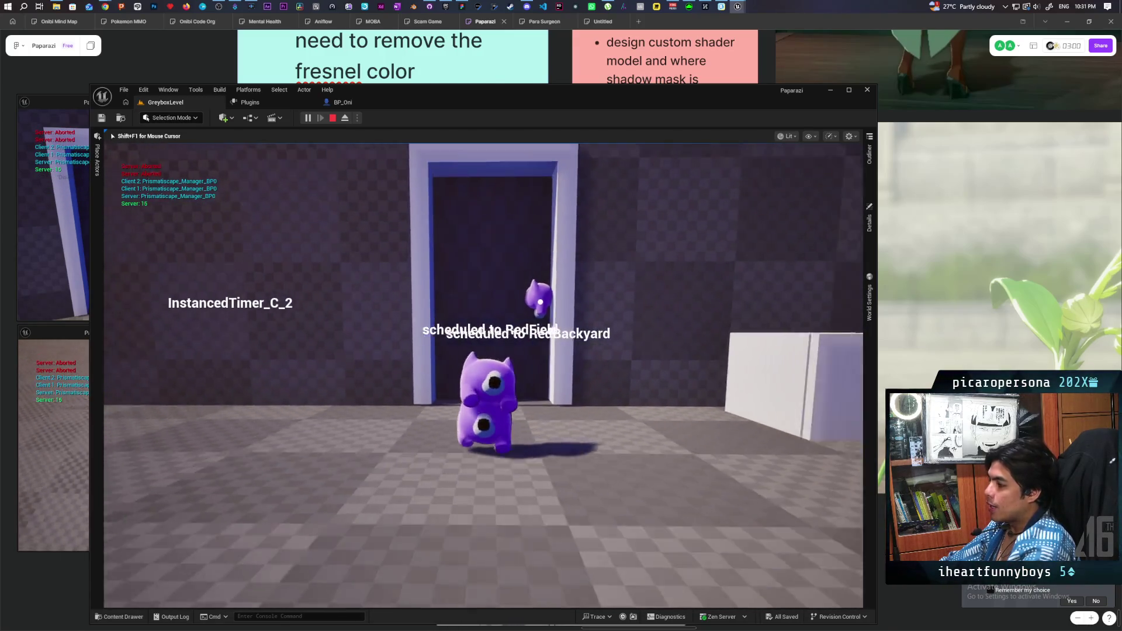
pyautogui.press('w')
pyautogui.press('w')
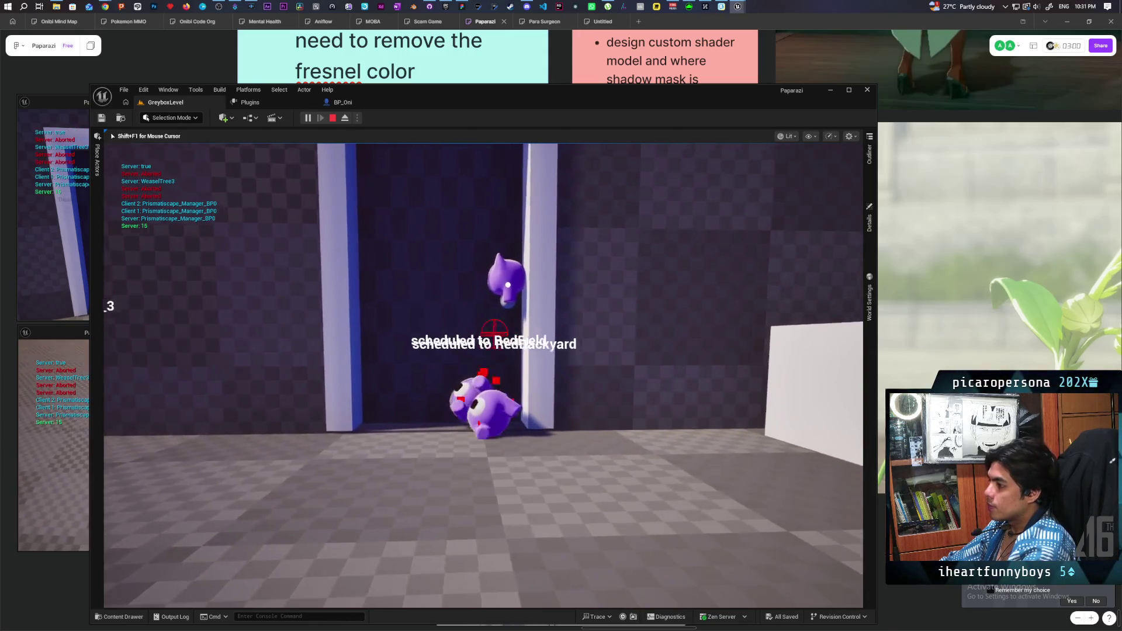
# Walk the player into and out of the doorway and into the building, then stop PIE
pyautogui.press('s')
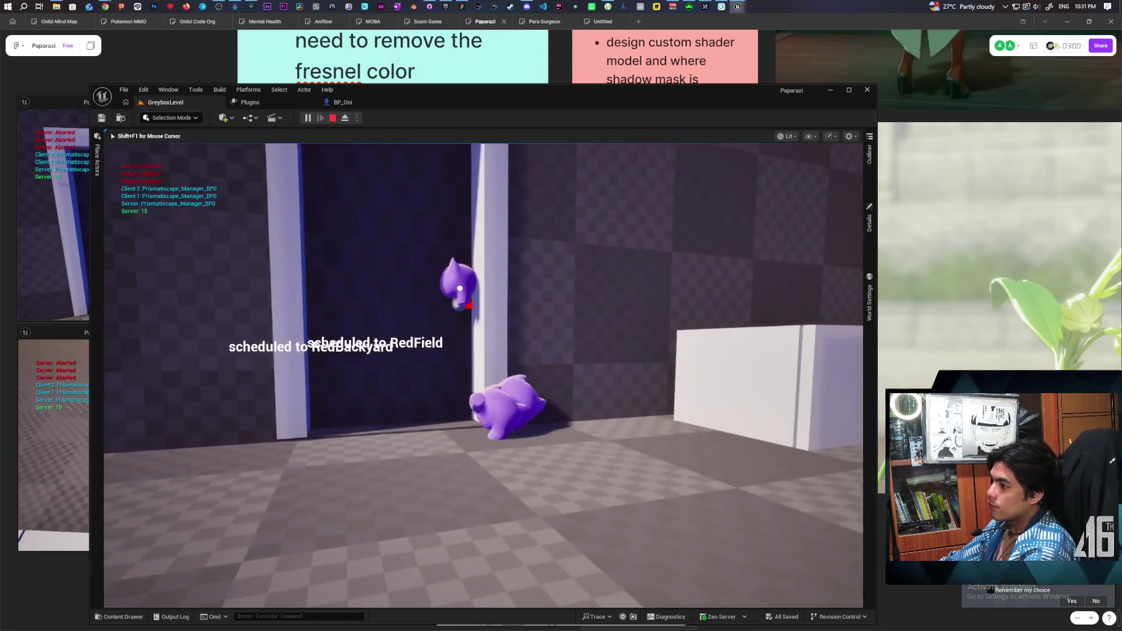
pyautogui.press('w')
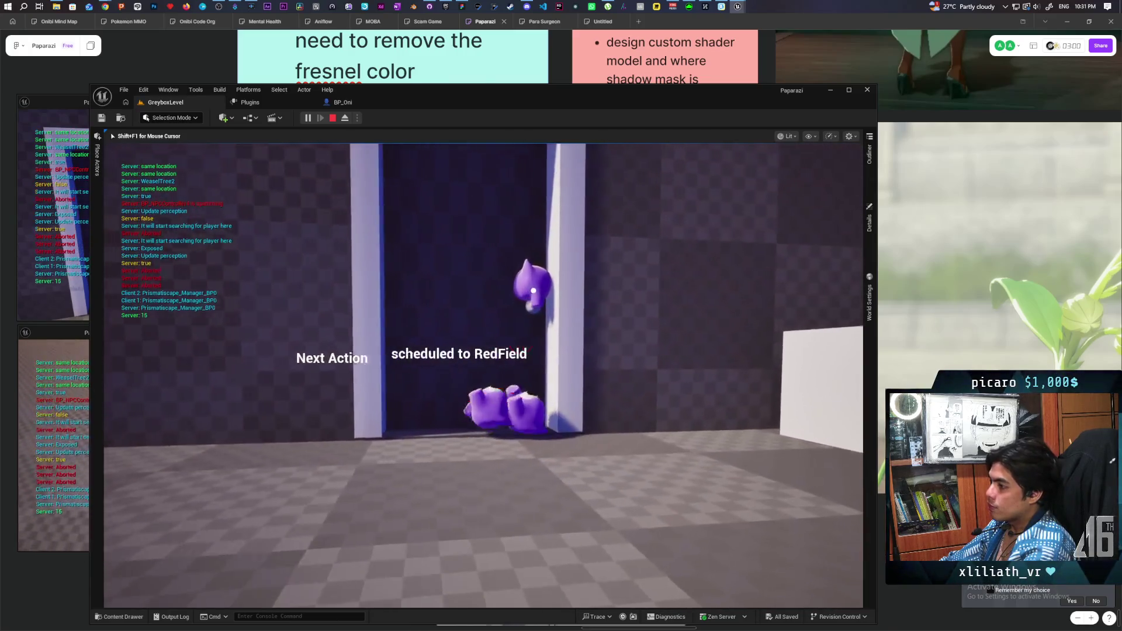
pyautogui.press('s')
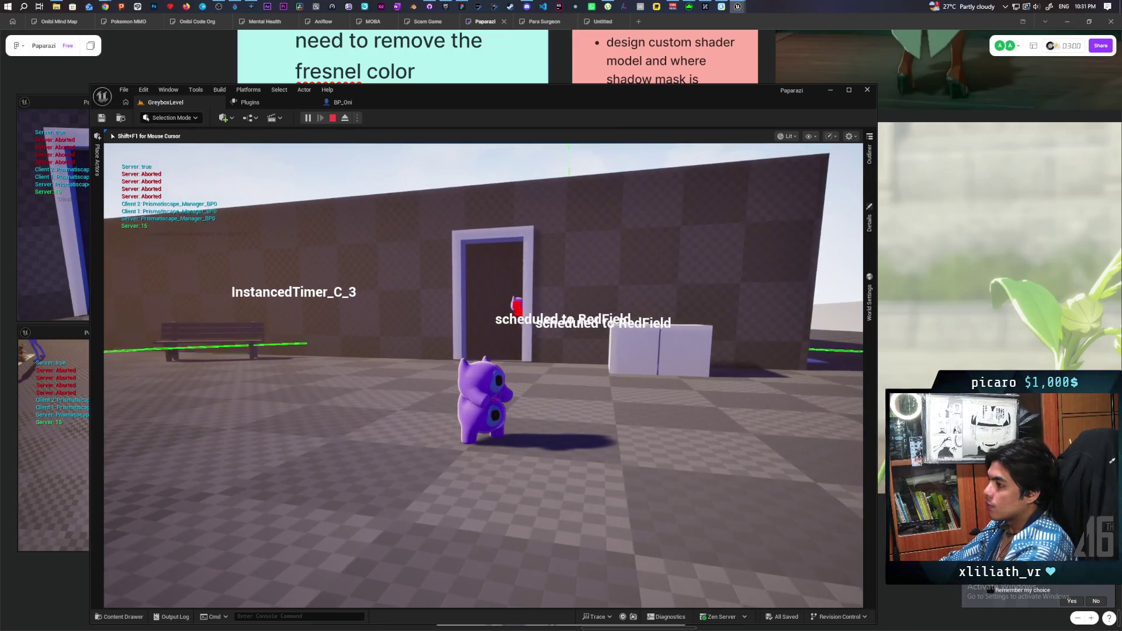
pyautogui.press('w')
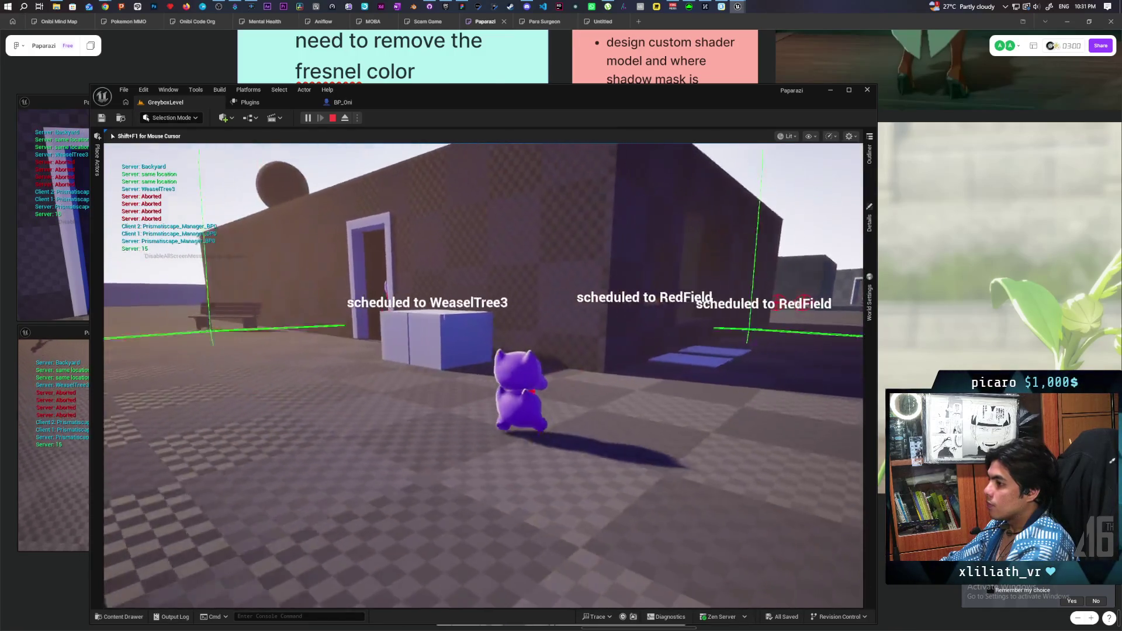
pyautogui.press('w')
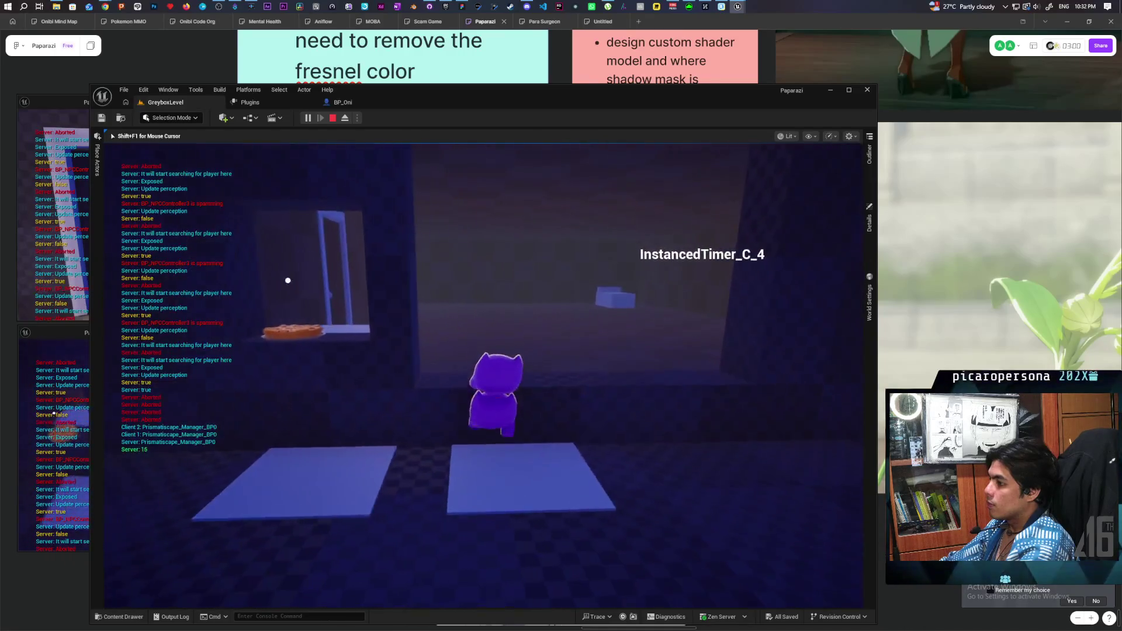
pyautogui.press('s')
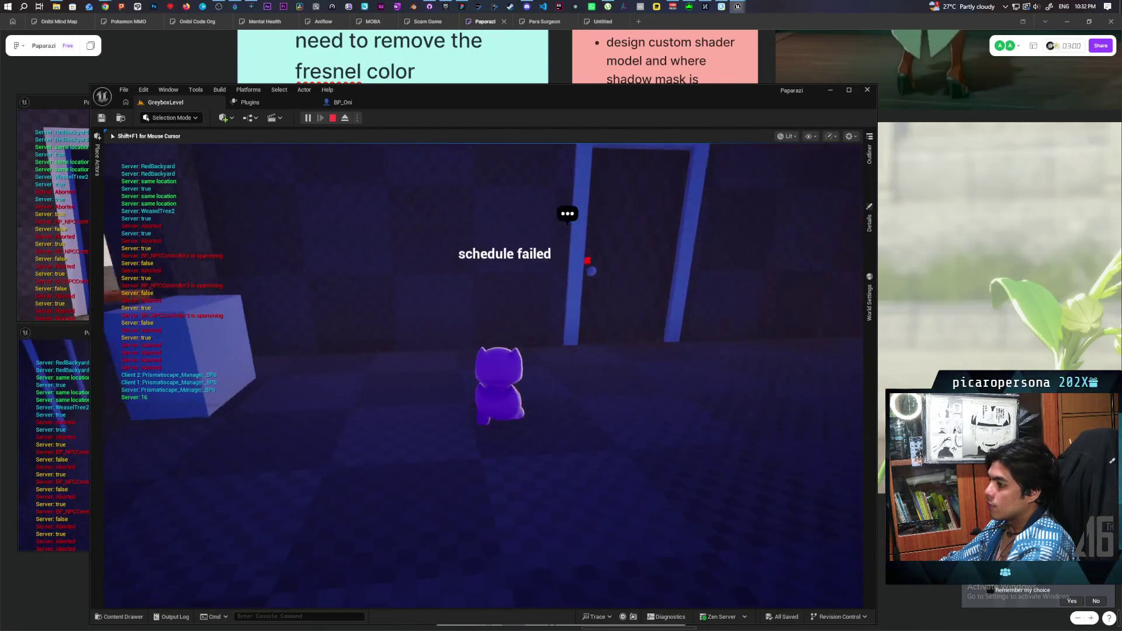
pyautogui.press('d')
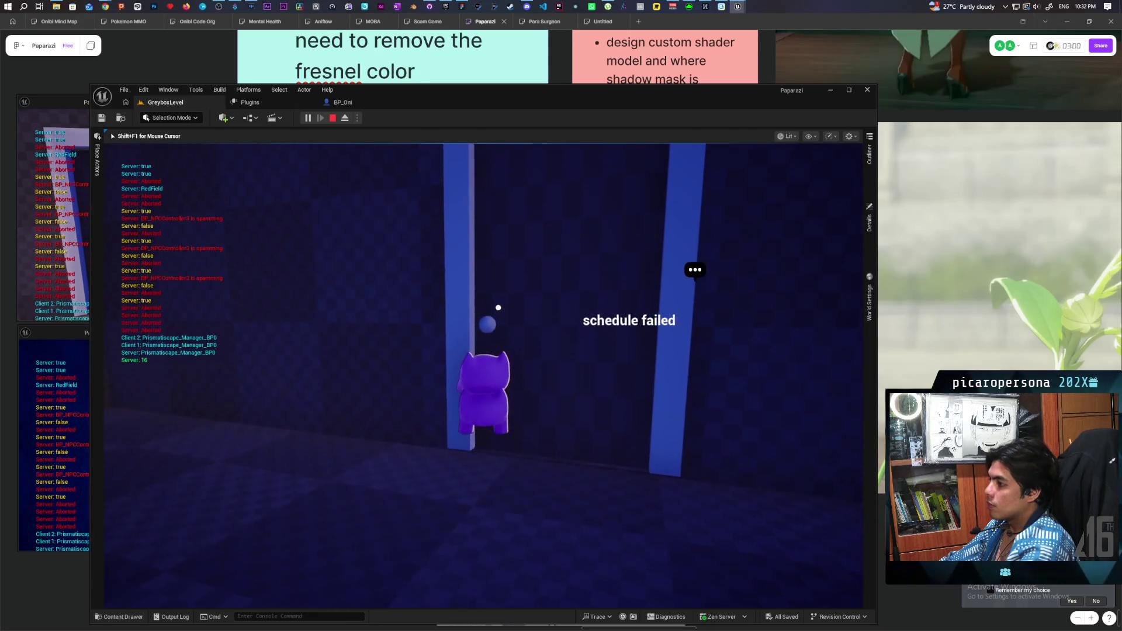
pyautogui.press('w')
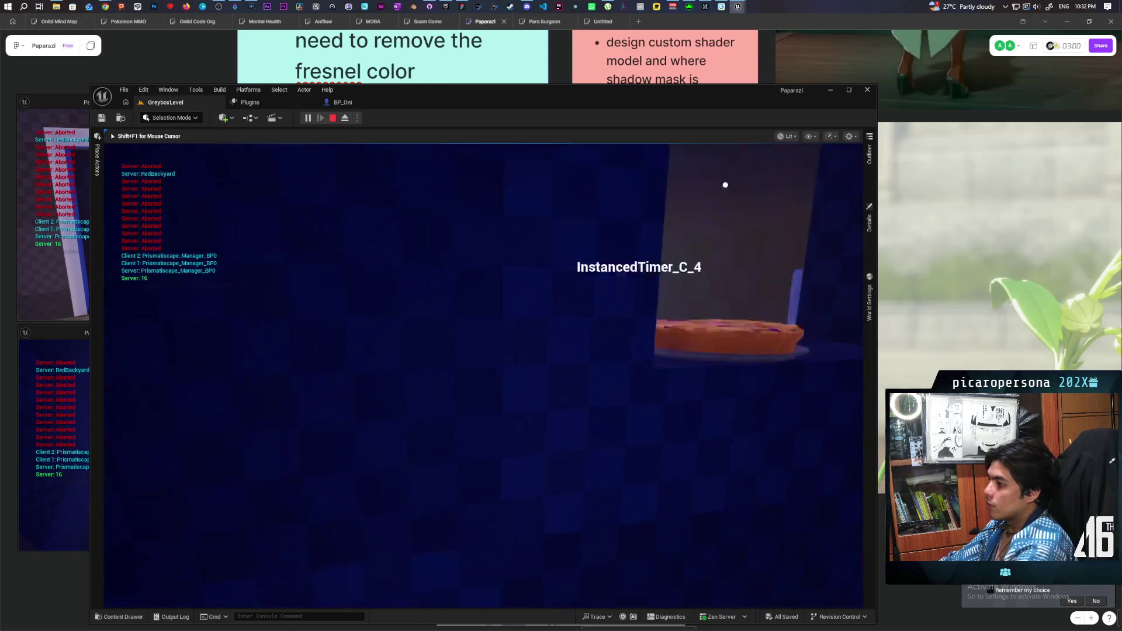
pyautogui.press('Escape')
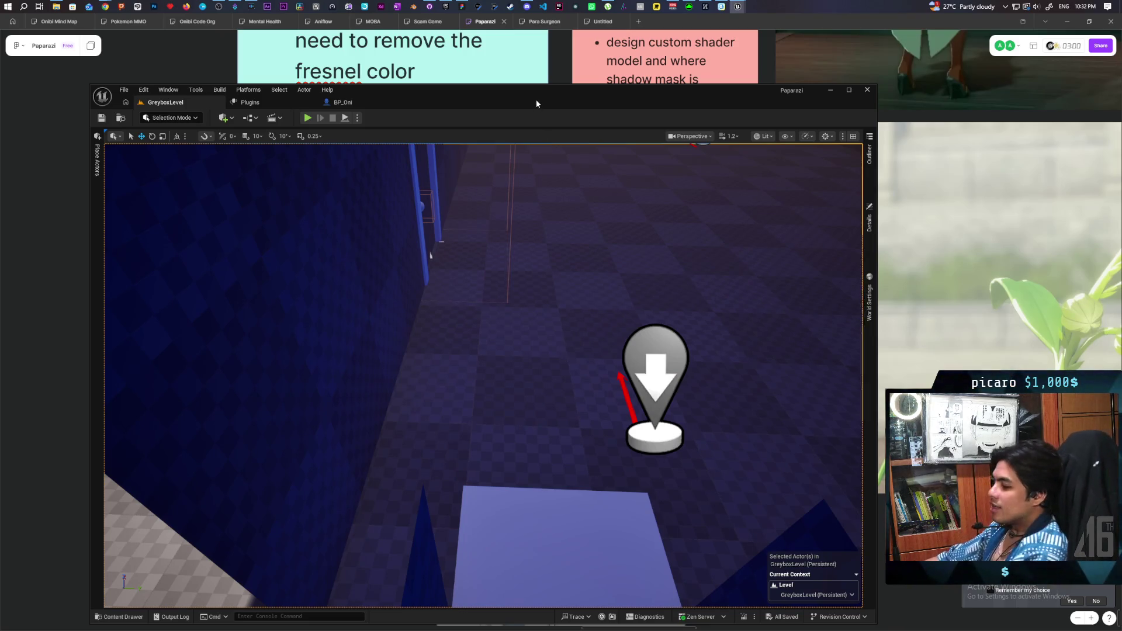
# Select the door actor in the viewport and show it as LI_Door in the Outliner
pyautogui.moveTo(493, 195); pyautogui.dragTo(494, 195)
pyautogui.moveTo(436, 266); pyautogui.dragTo(436, 265)
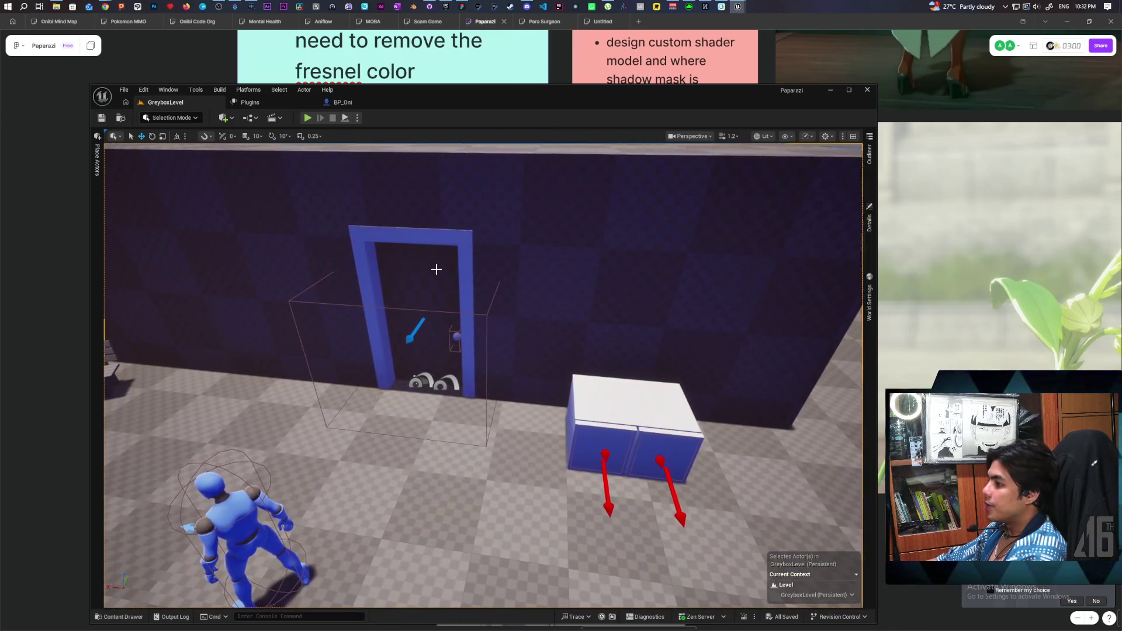
pyautogui.click(436, 265)
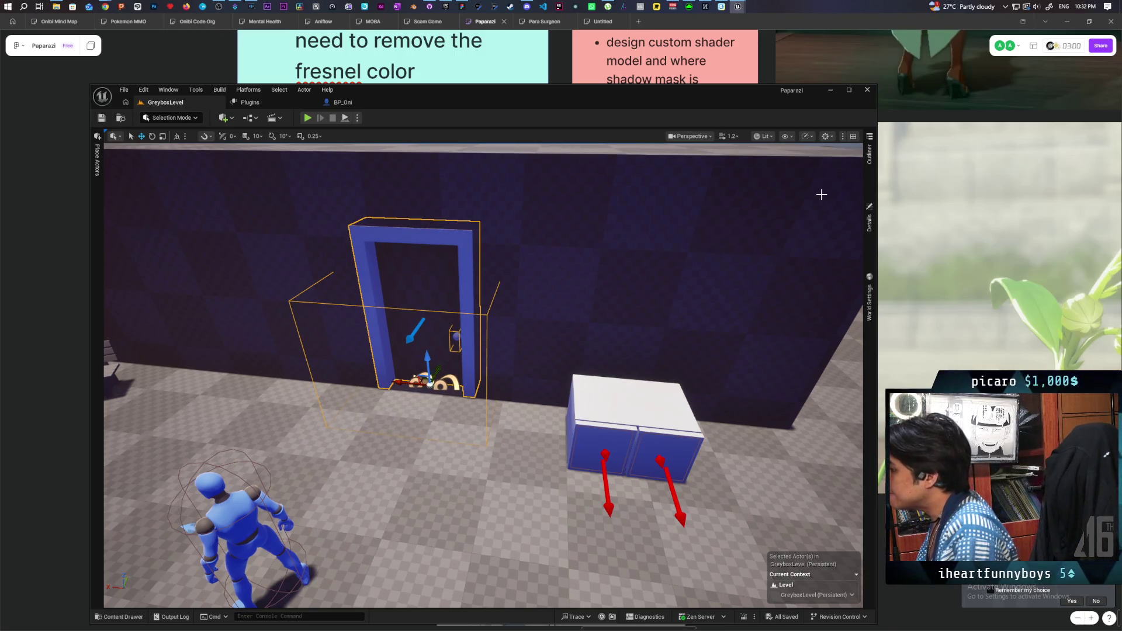
pyautogui.click(867, 170)
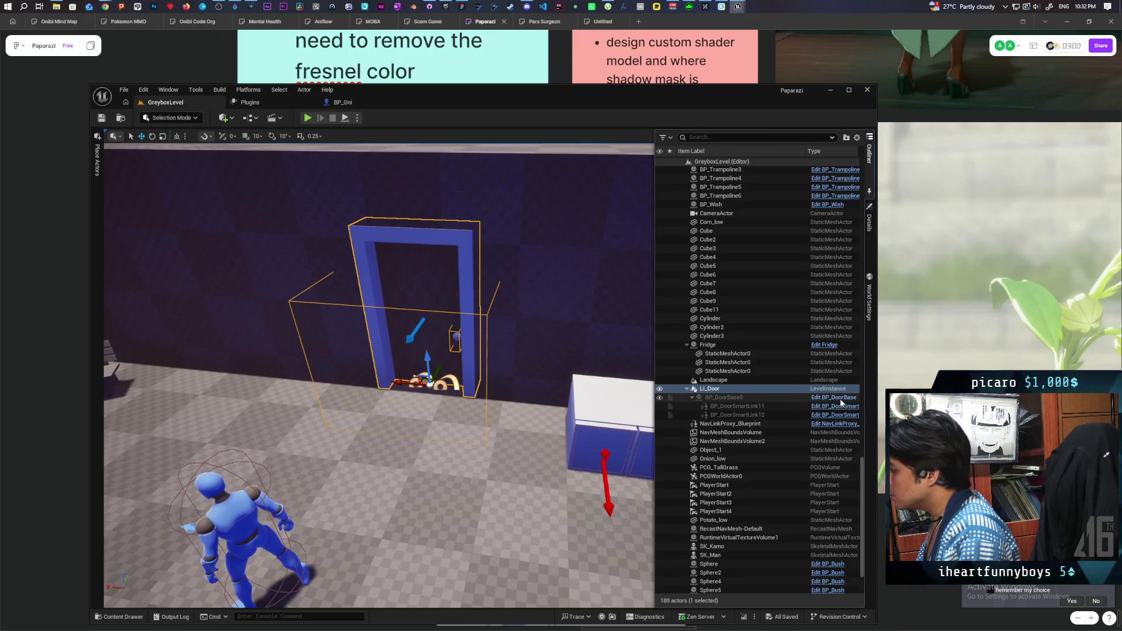
# Check the Unlock Door function graph, then browse the EventGraph's Client Side UI nodes
pyautogui.scroll(-5, 592, 293)
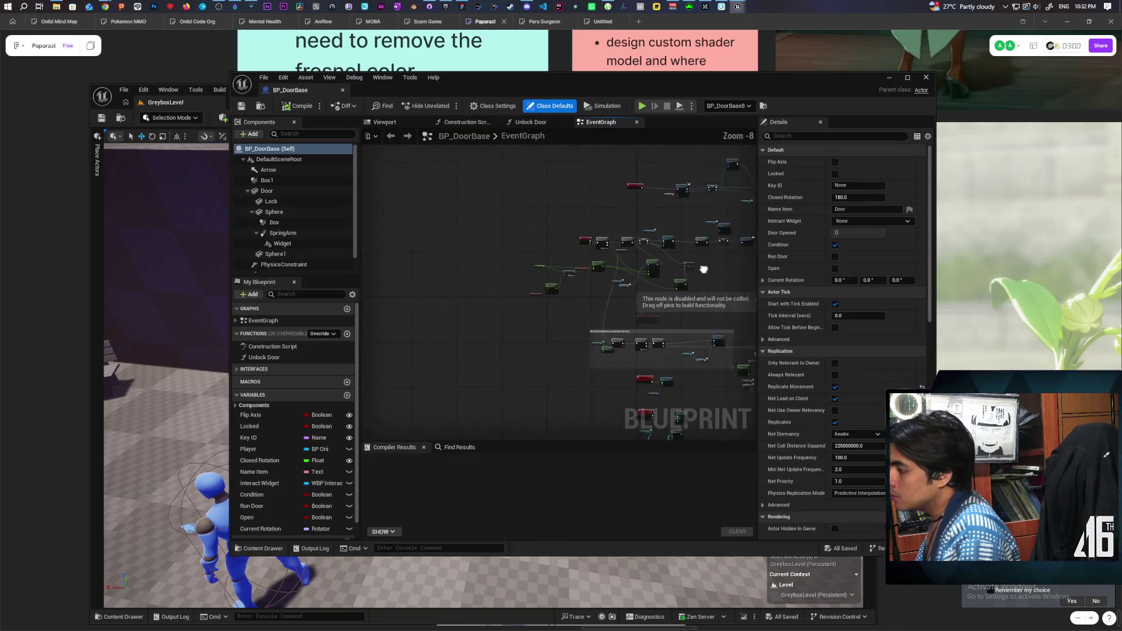
pyautogui.click(510, 122)
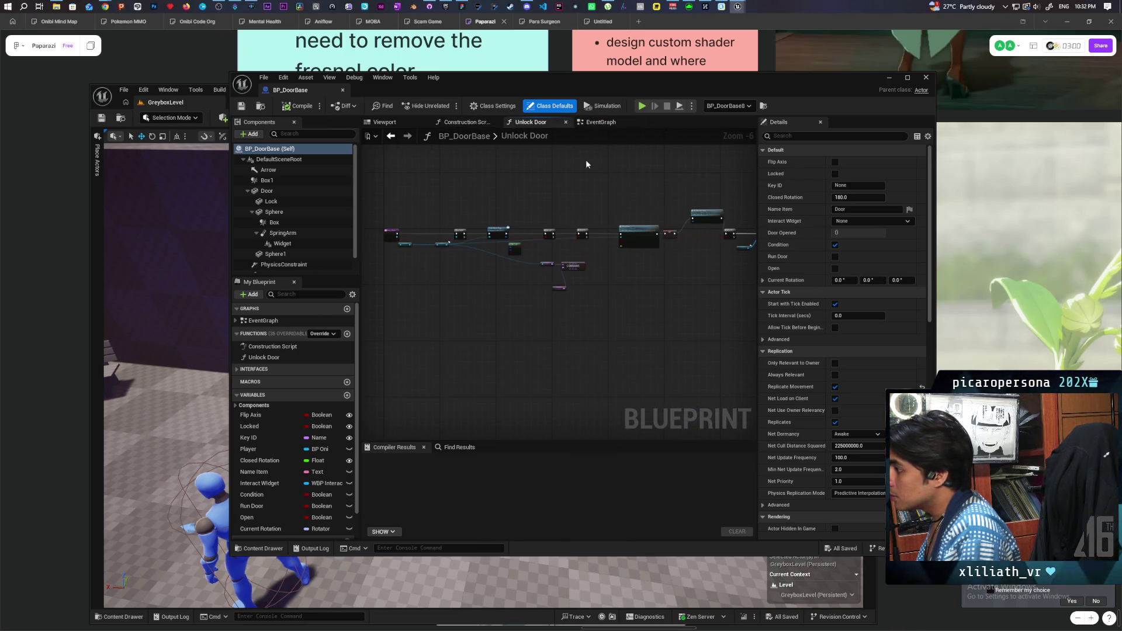
pyautogui.click(600, 121)
pyautogui.scroll(3, 579, 266)
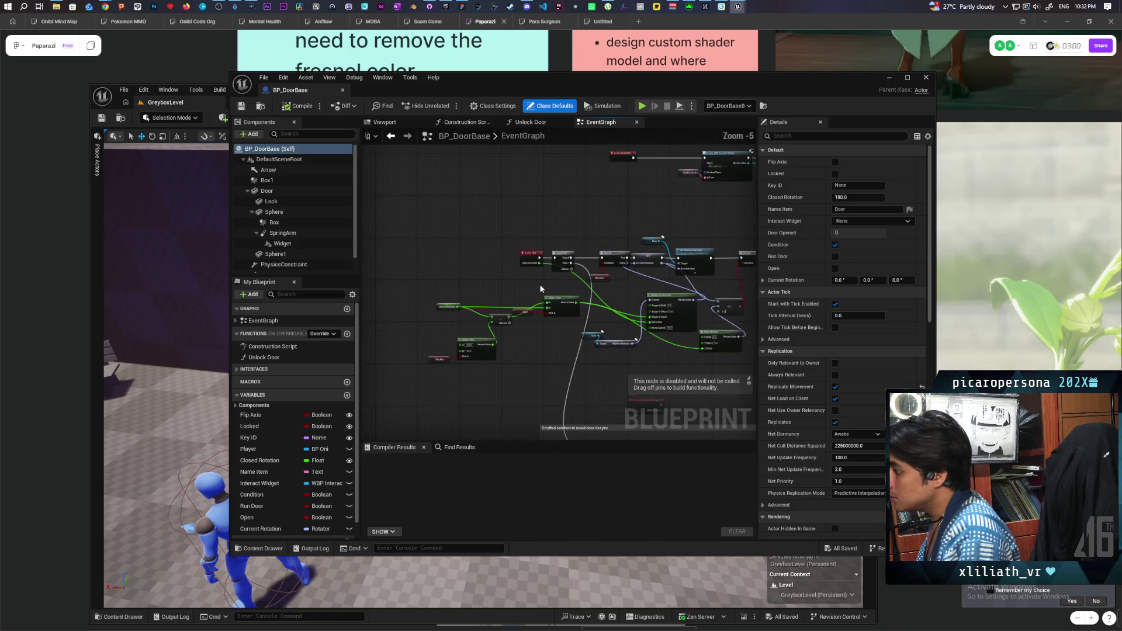
pyautogui.scroll(-3, 540, 288)
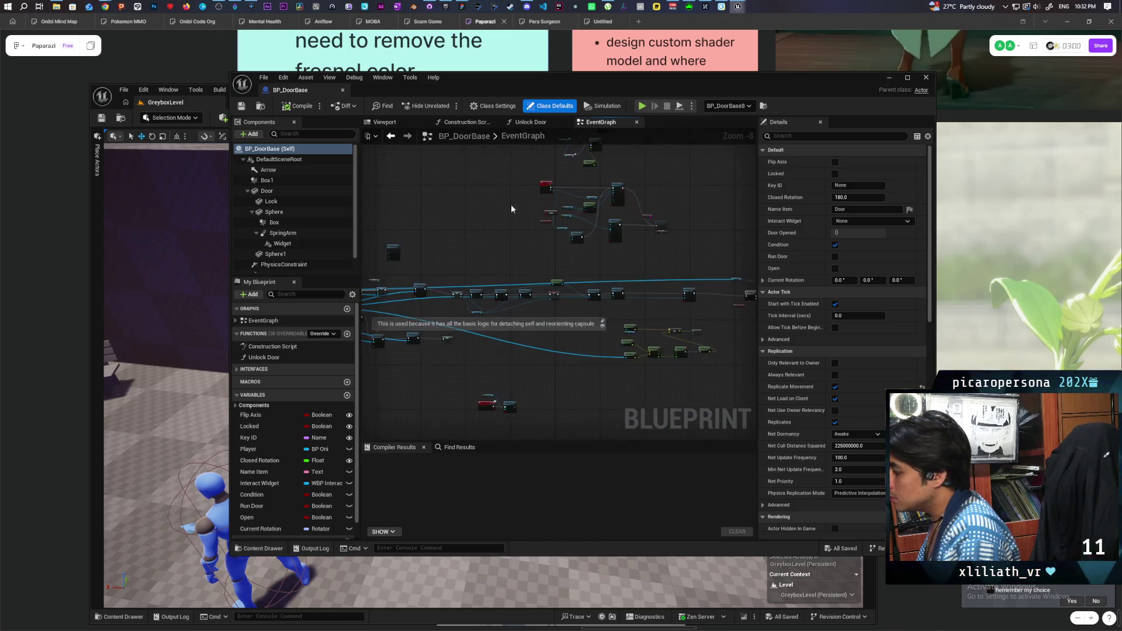
pyautogui.scroll(3, 502, 256)
pyautogui.scroll(-3, 576, 151)
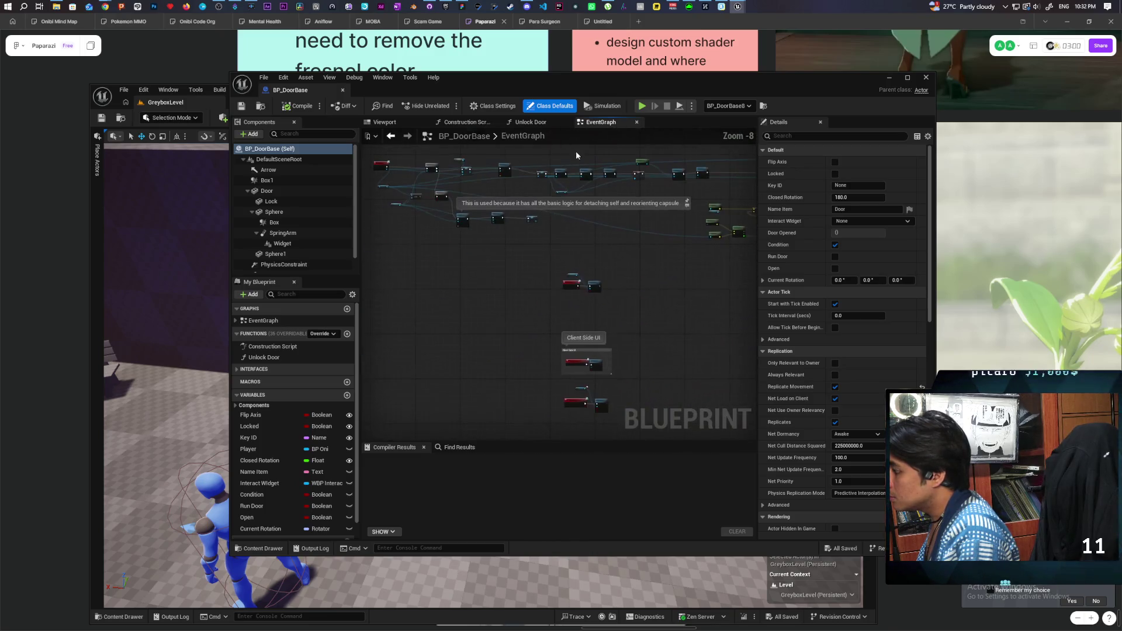
pyautogui.moveTo(622, 292)
pyautogui.mouseDown()
pyautogui.moveTo(562, 193)
pyautogui.moveTo(538, 280)
pyautogui.moveTo(509, 351)
pyautogui.moveTo(492, 361)
pyautogui.mouseUp()
pyautogui.scroll(3, 580, 239)
pyautogui.scroll(-1, 585, 239)
pyautogui.scroll(-1, 590, 258)
# Expand Interfaces and jump to the Event Interact node, framing its logic in the graph
pyautogui.click(234, 369)
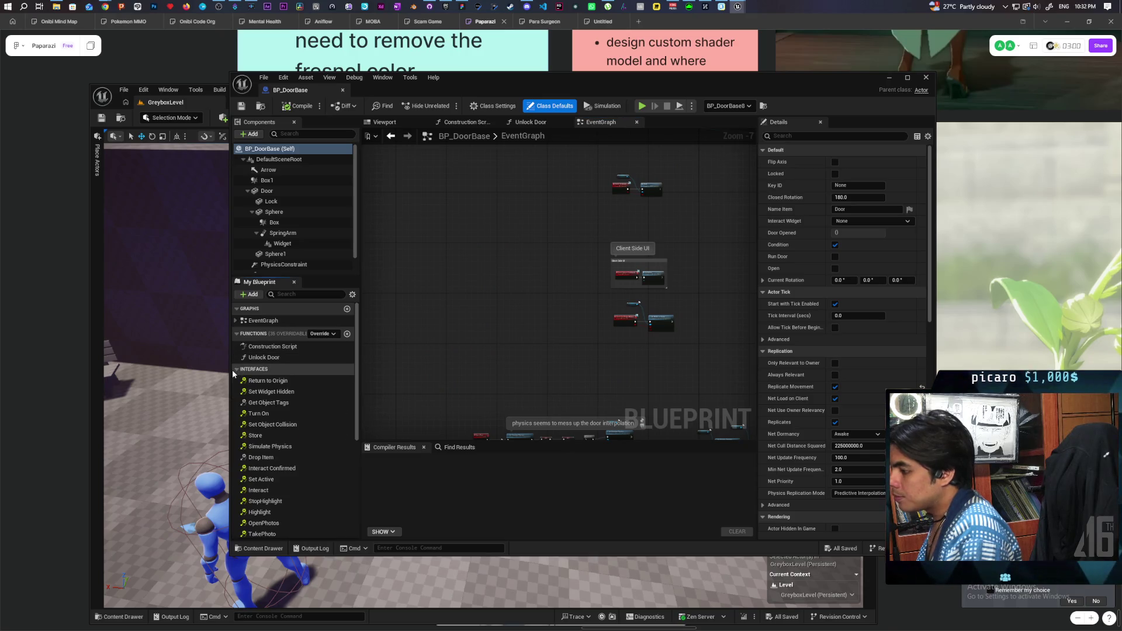
pyautogui.scroll(-2, 303, 442)
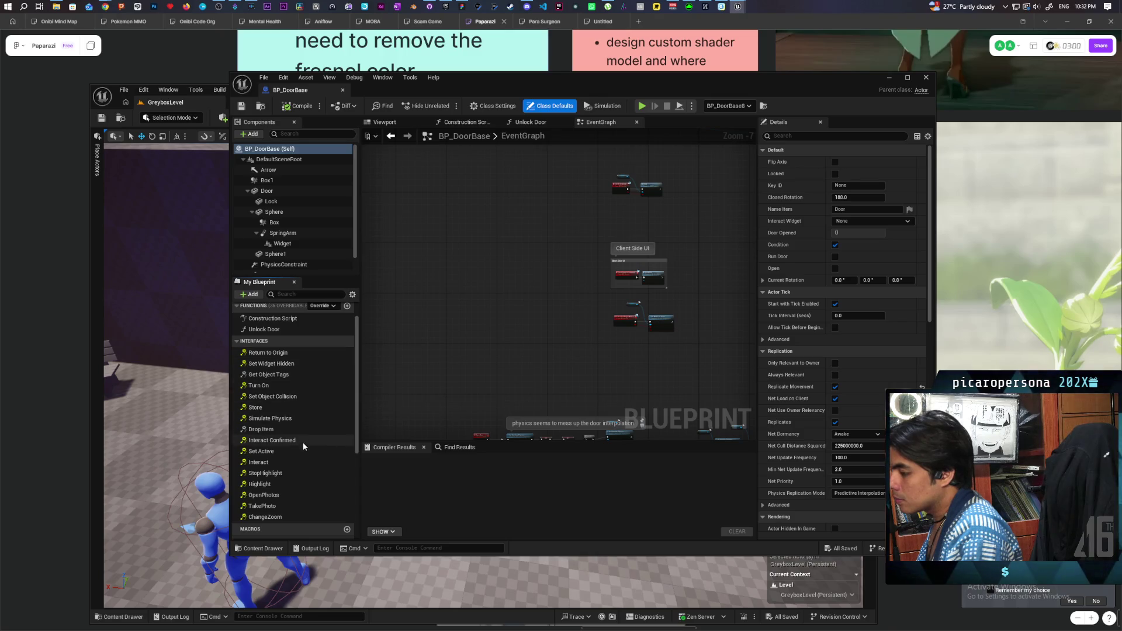
pyautogui.doubleClick(282, 462)
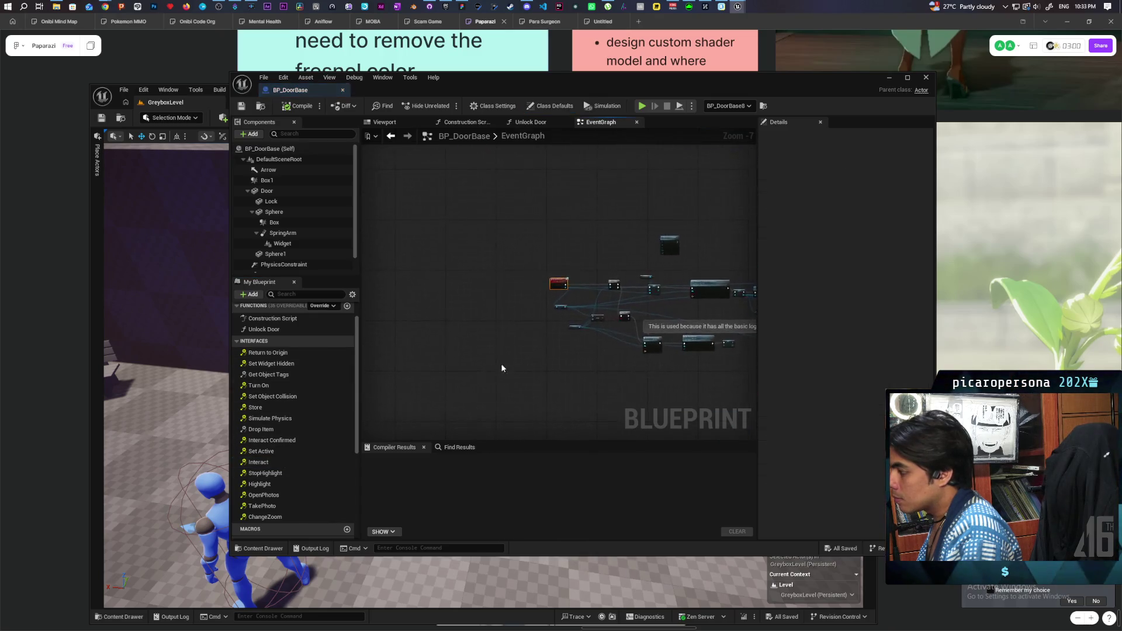
pyautogui.scroll(-2, 521, 266)
pyautogui.scroll(4, 518, 265)
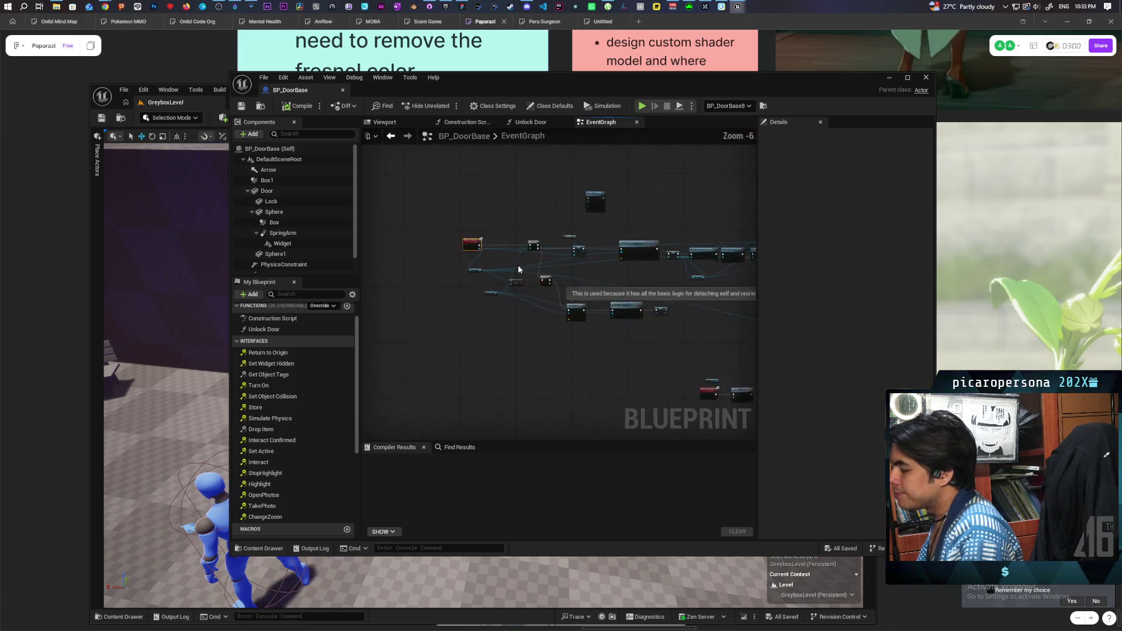
pyautogui.moveTo(559, 268)
pyautogui.mouseDown()
pyautogui.moveTo(521, 257)
pyautogui.moveTo(567, 237)
pyautogui.moveTo(571, 264)
pyautogui.moveTo(614, 272)
pyautogui.mouseUp()
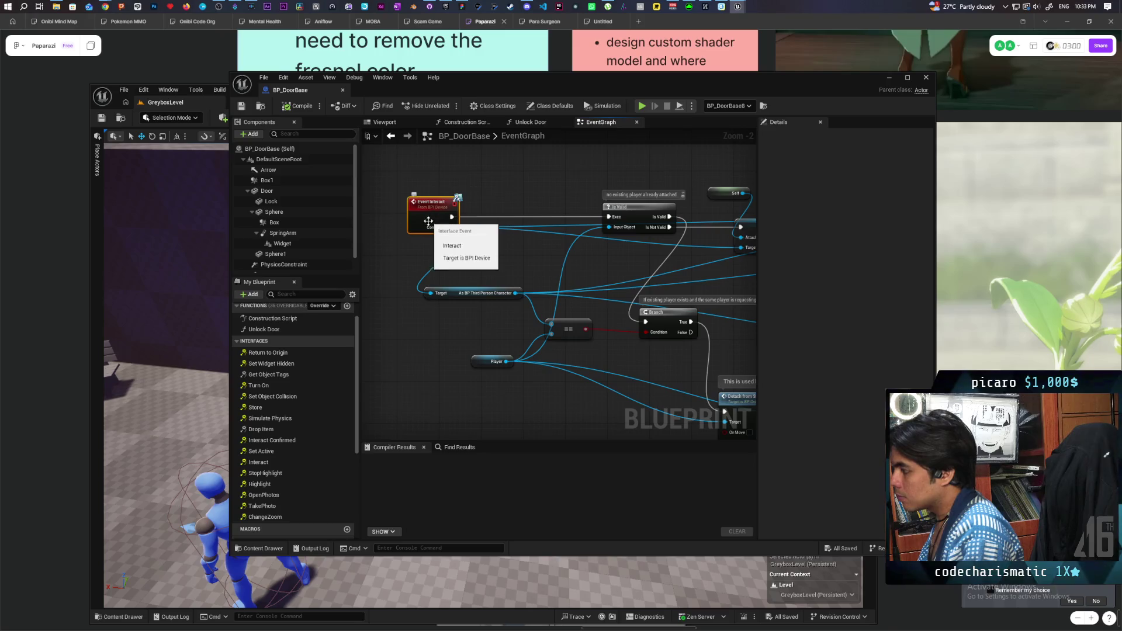
# Breakpoint the Is Valid node, set 'No debug object selected', and start two-client Play
pyautogui.click(642, 217)
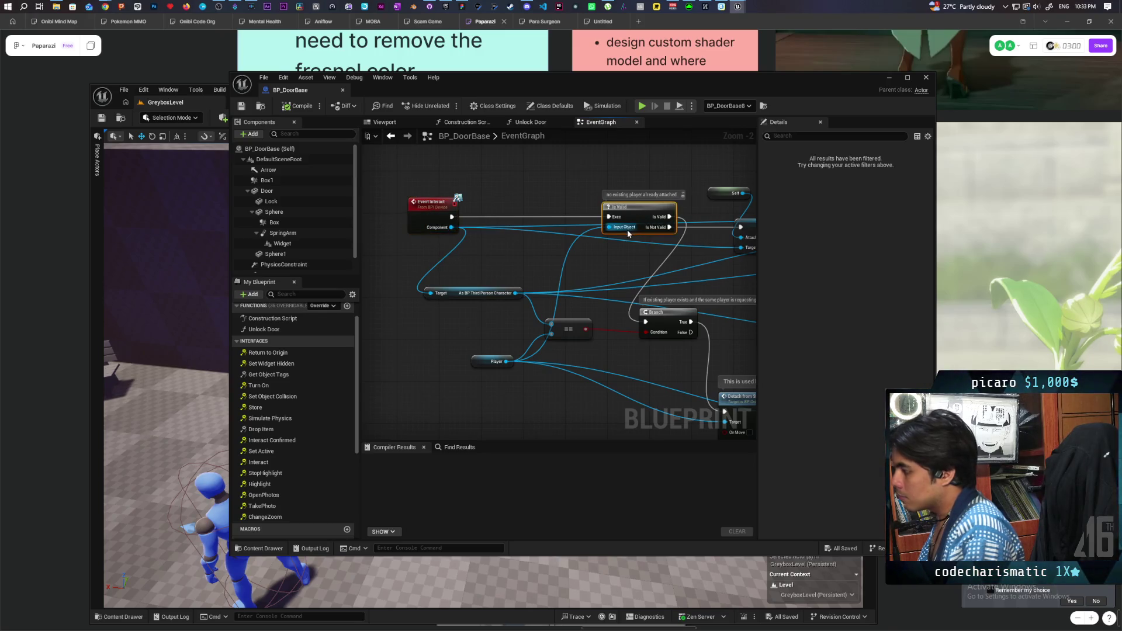
pyautogui.press('F9')
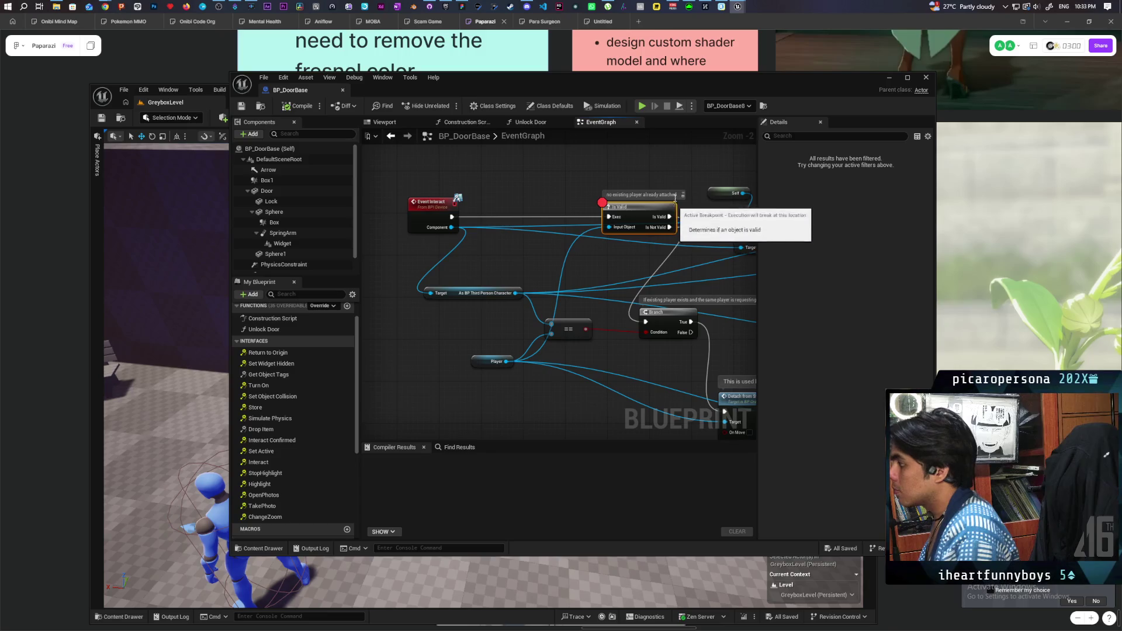
pyautogui.click(722, 111)
pyautogui.click(730, 117)
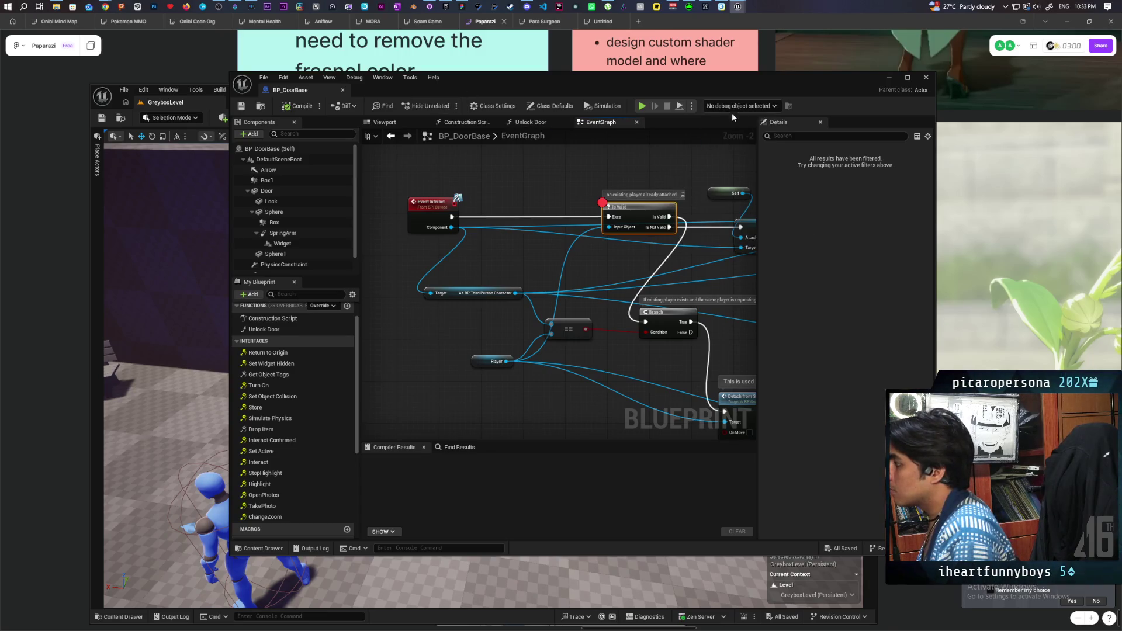
pyautogui.moveTo(687, 82)
pyautogui.mouseDown()
pyautogui.moveTo(885, 84)
pyautogui.moveTo(865, 39)
pyautogui.mouseUp()
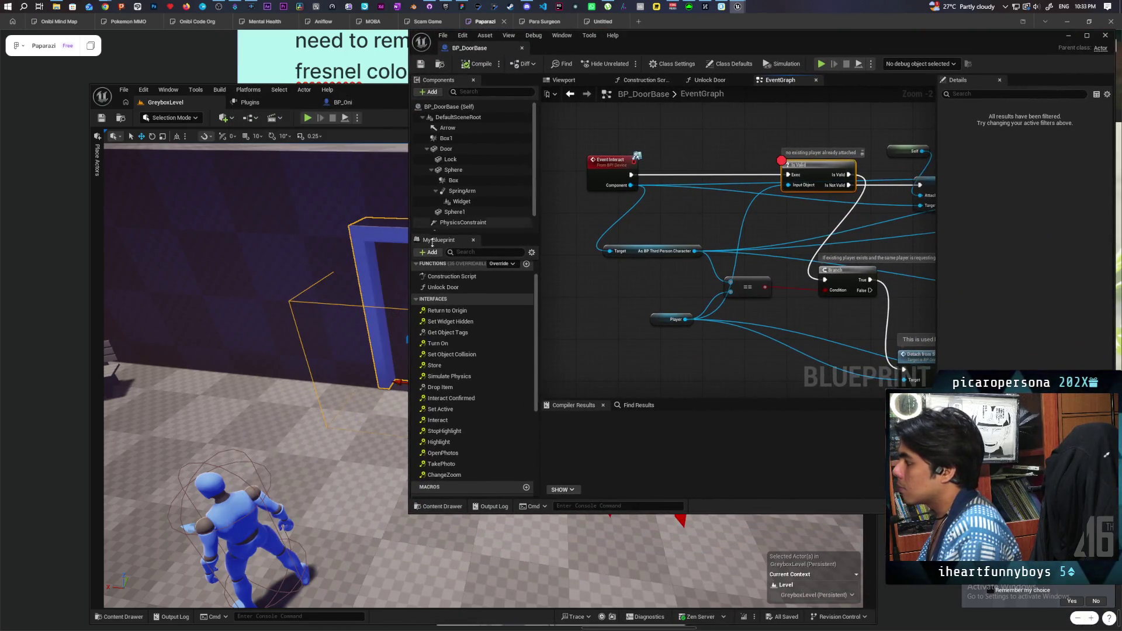
pyautogui.click(308, 119)
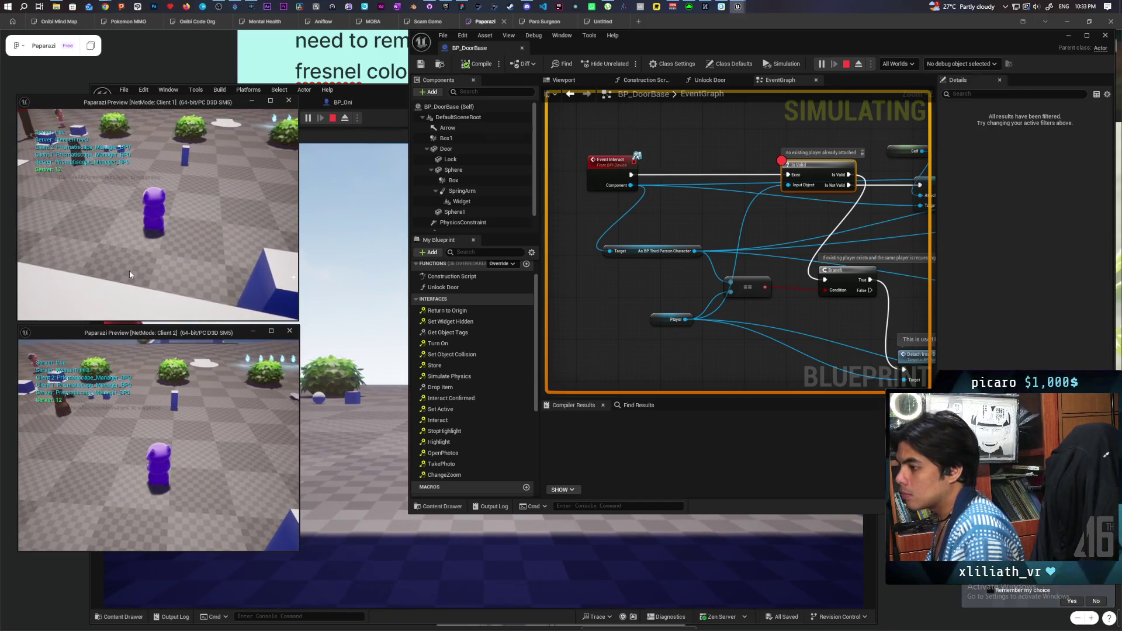
# Take control of the player and walk it past the bush and through the grass
pyautogui.click(382, 262)
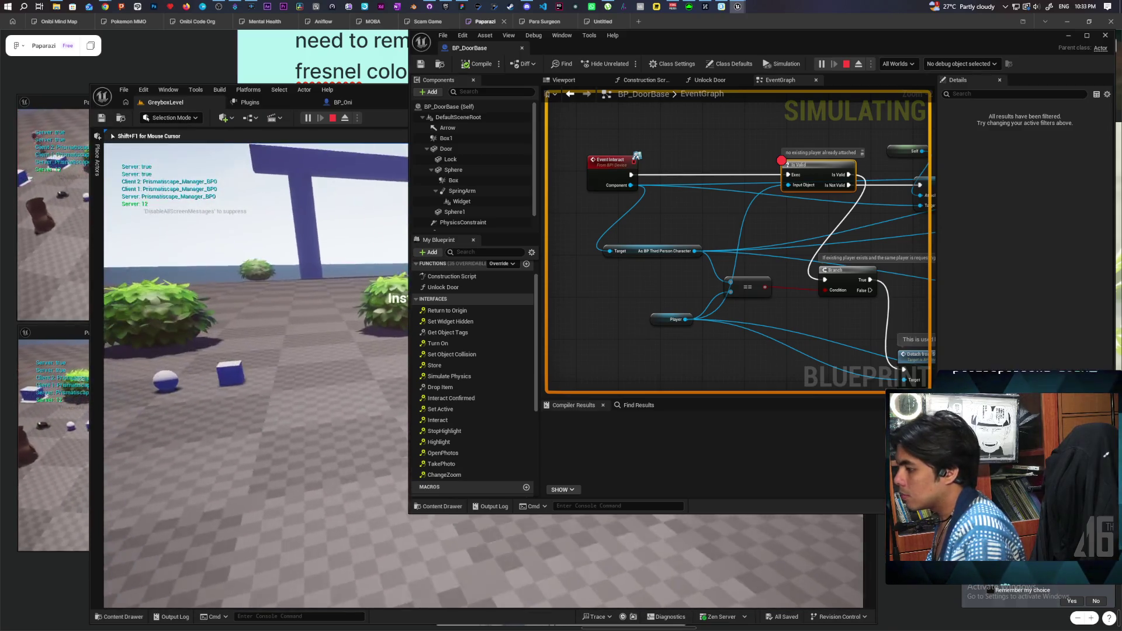
pyautogui.press('w')
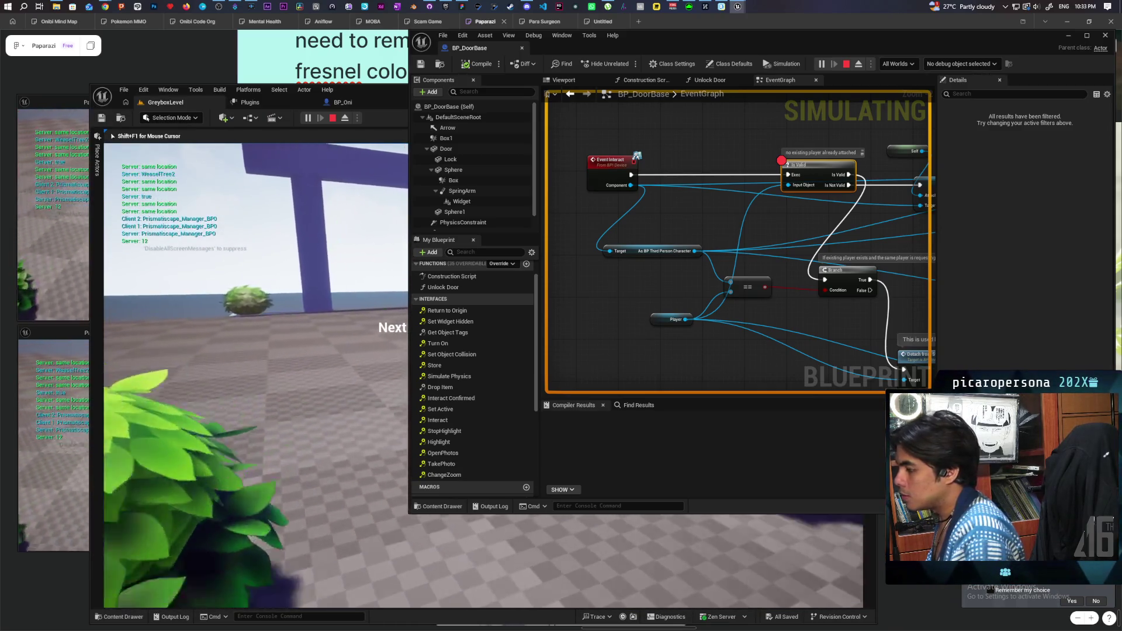
pyautogui.moveTo(256, 374)
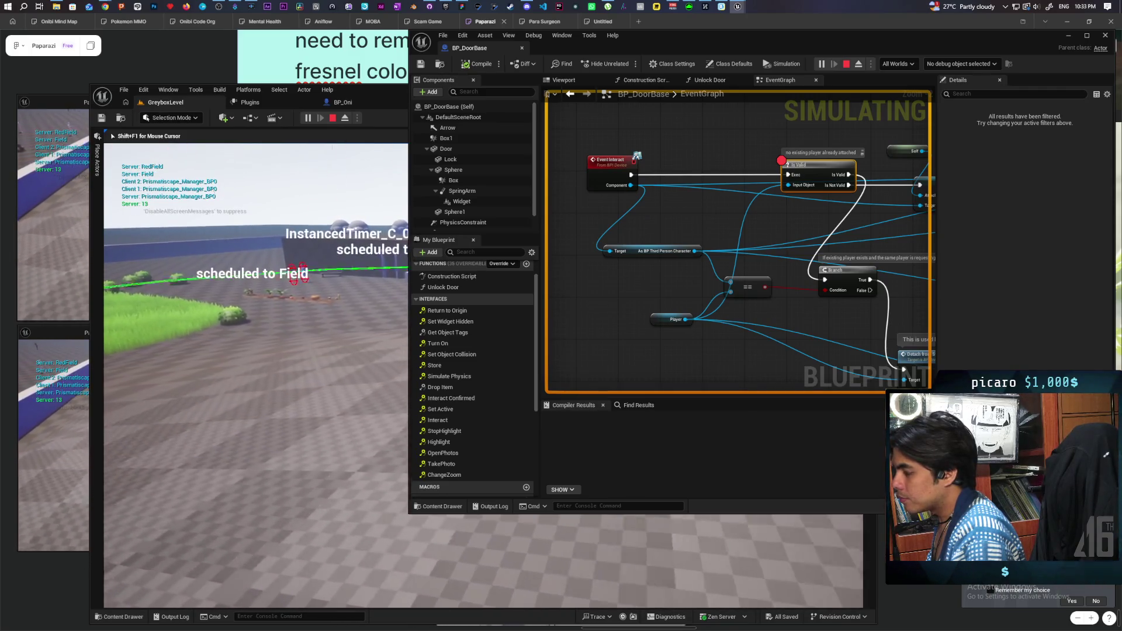
pyautogui.press('w')
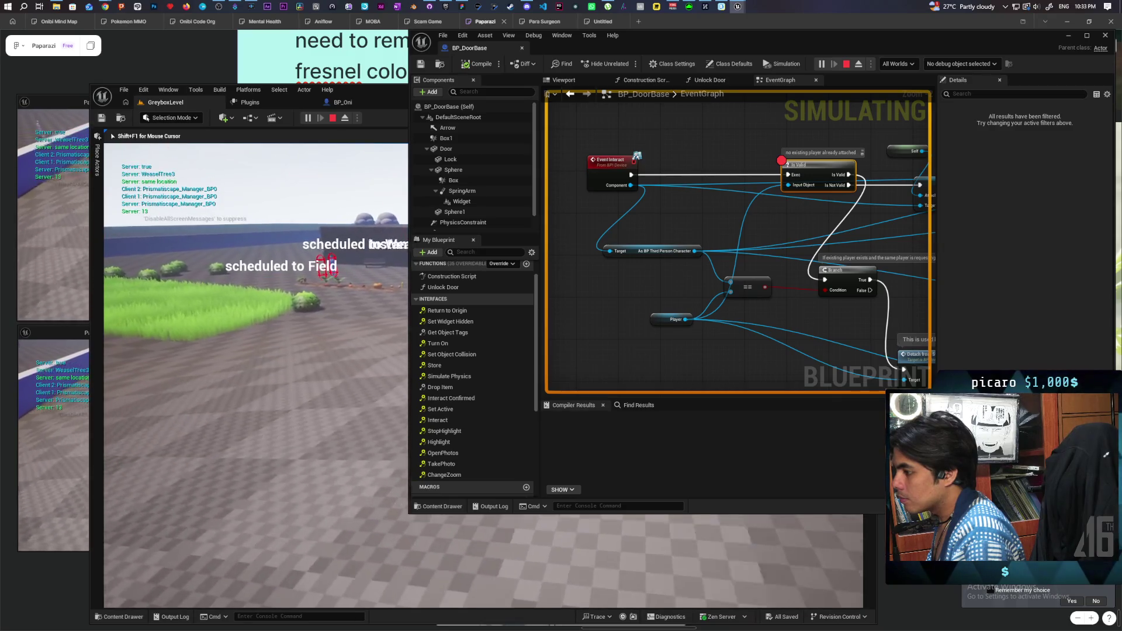
pyautogui.press('w')
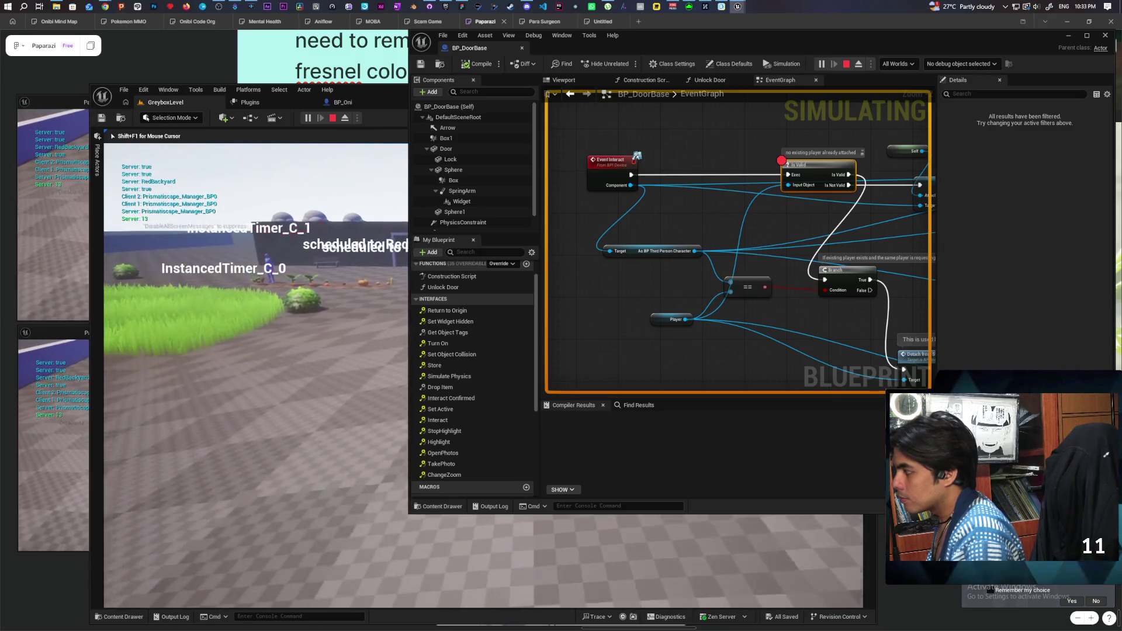
pyautogui.press('w')
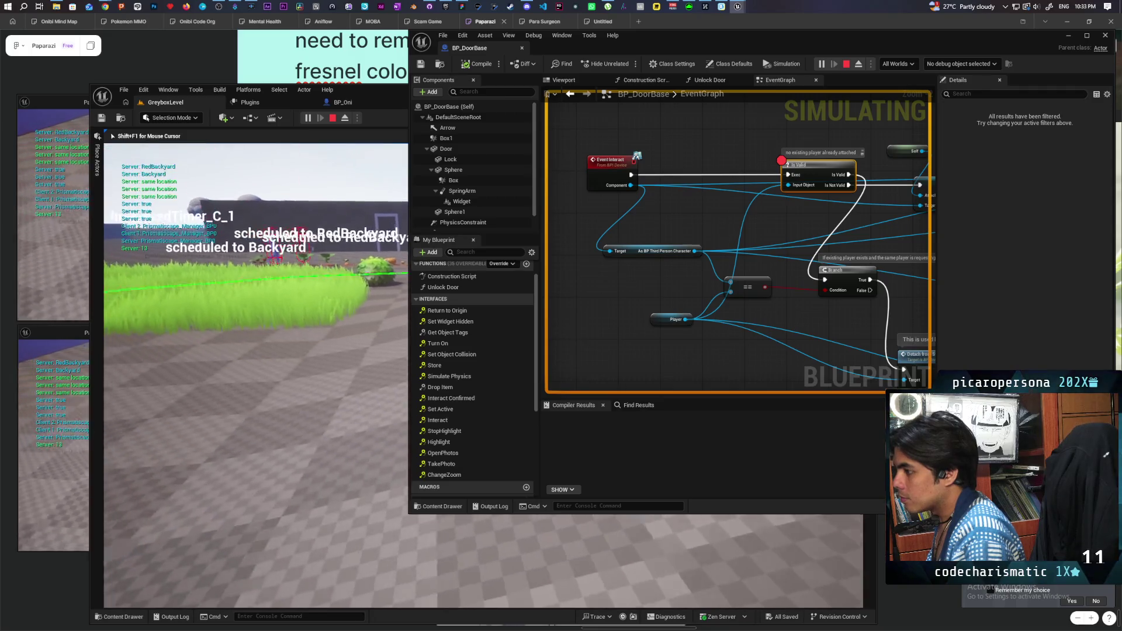
pyautogui.press('w')
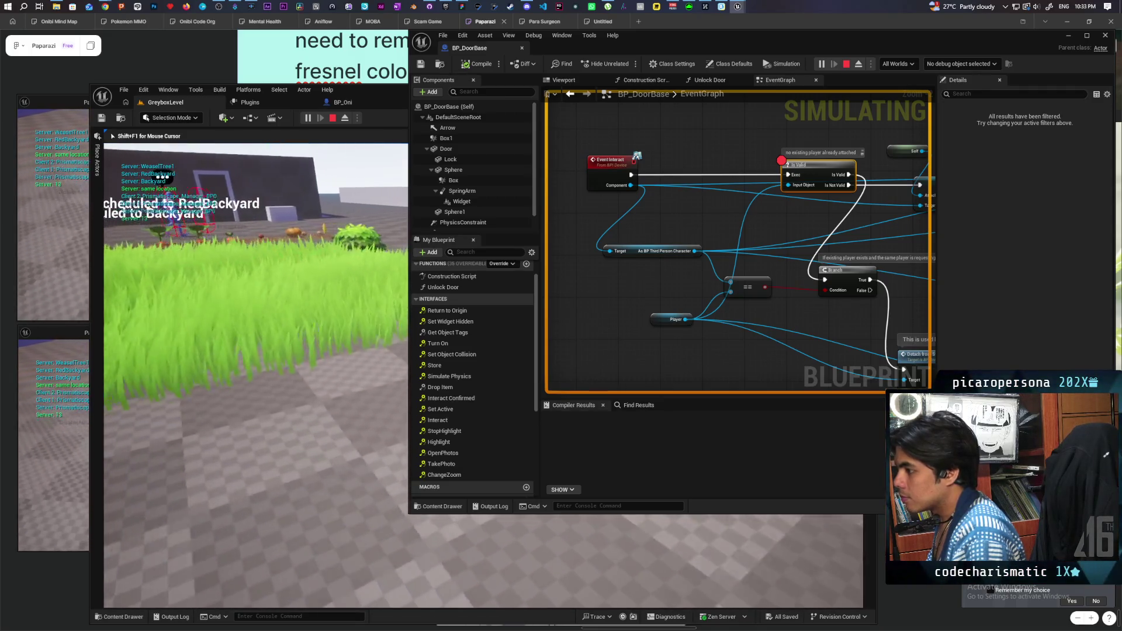
pyautogui.press('w')
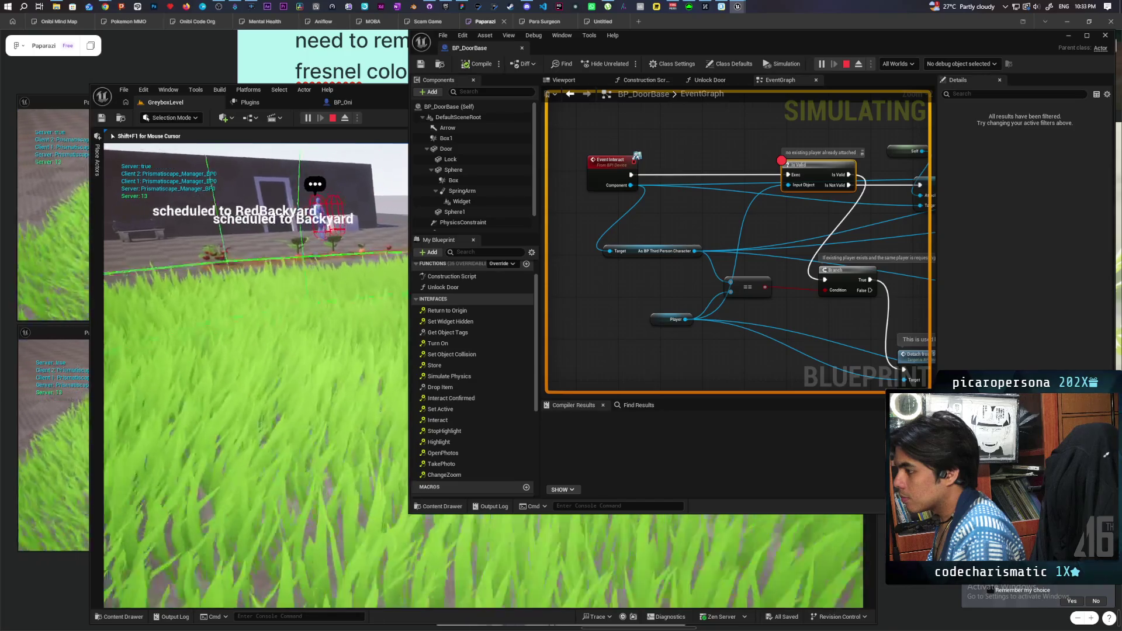
# Walk up to the purple wall's doorway, free the mouse with Shift+F1, and focus Client 1
pyautogui.press('w')
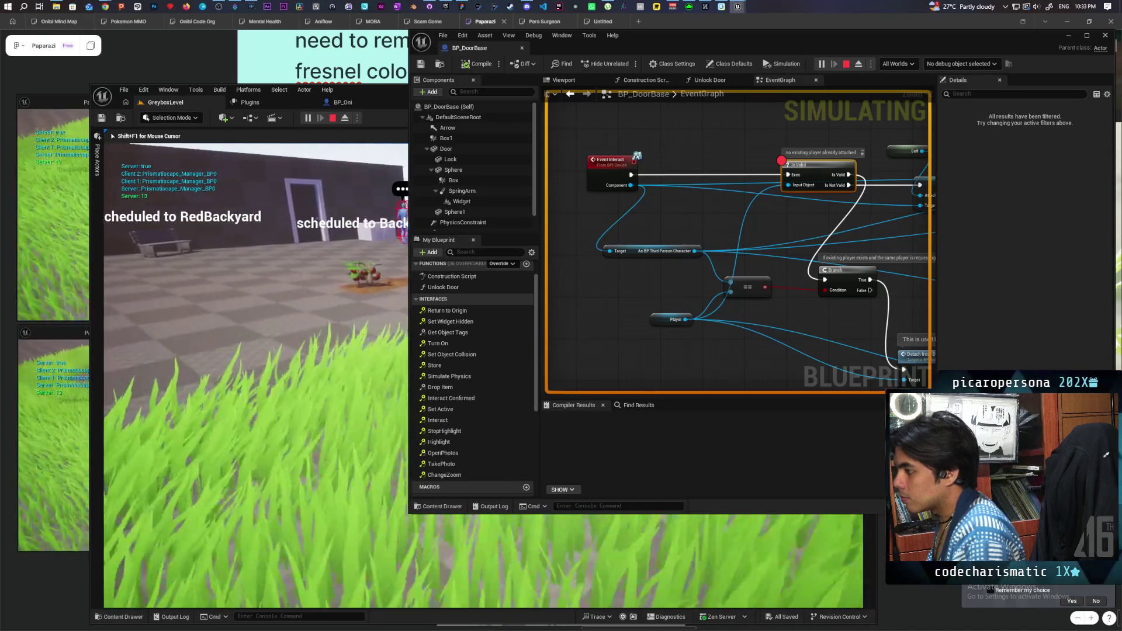
pyautogui.press('w')
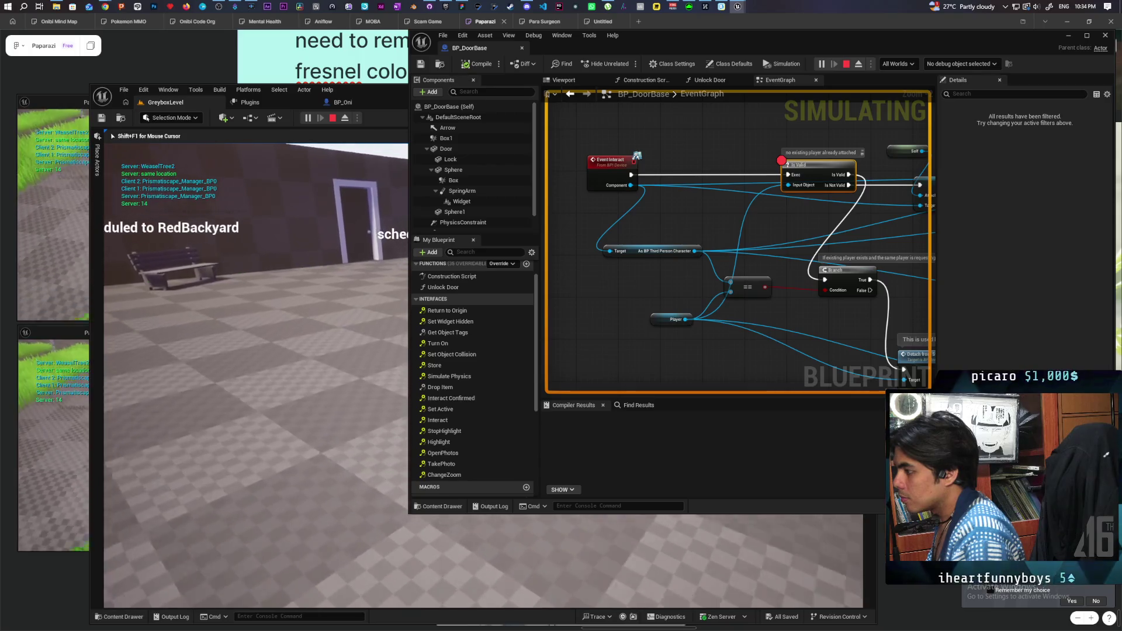
pyautogui.press('w')
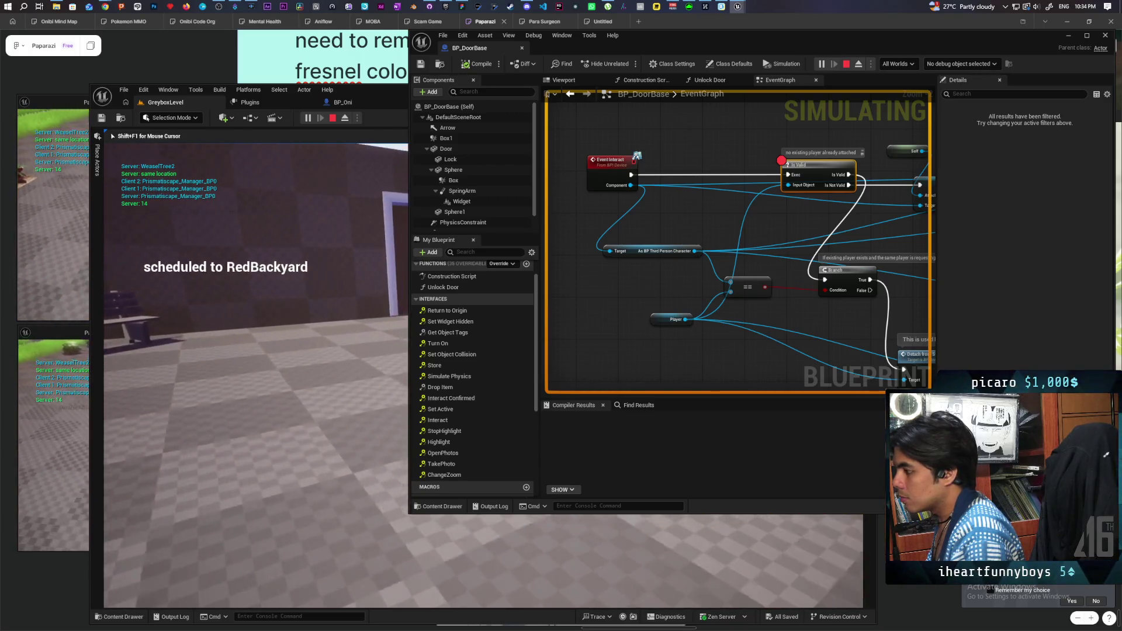
pyautogui.press('w')
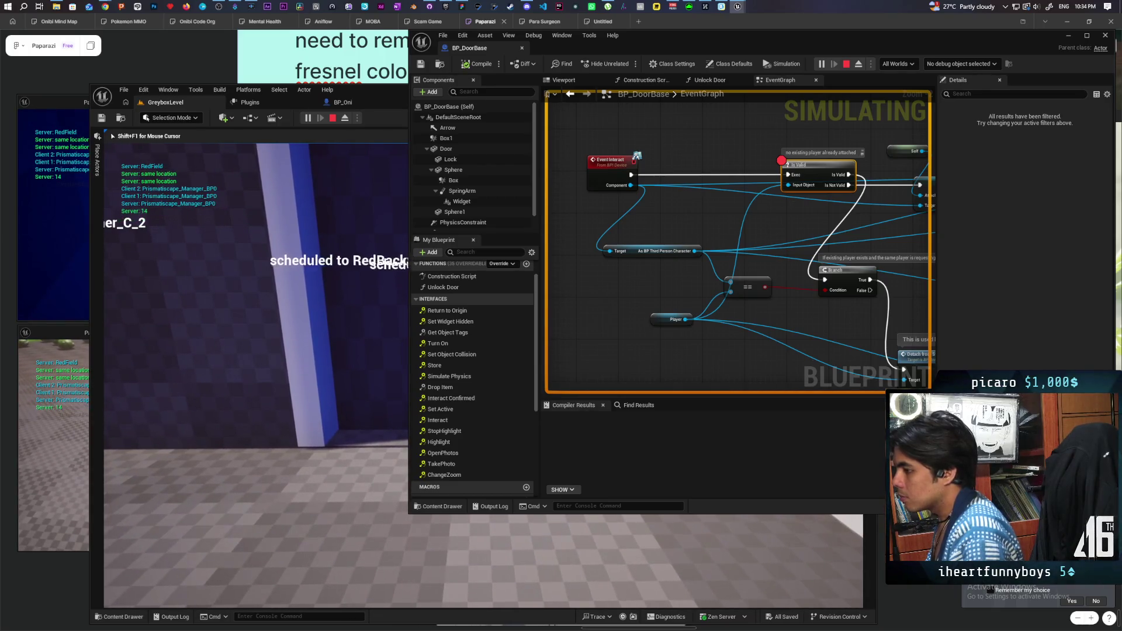
pyautogui.hotkey('shift', 'F1')
pyautogui.click(68, 241)
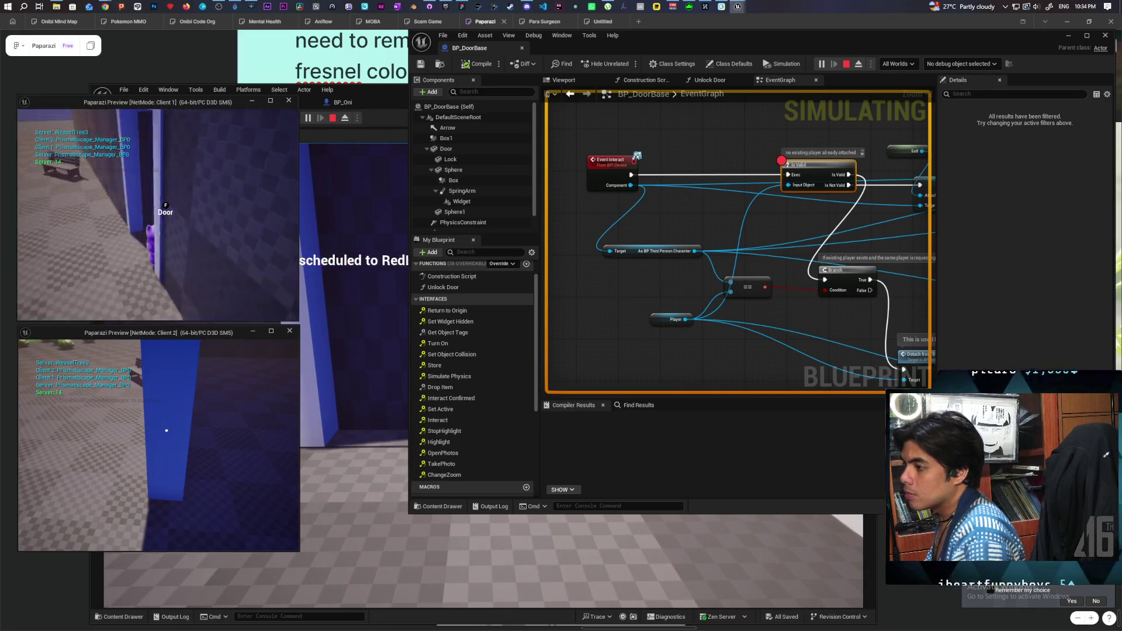
pyautogui.click(297, 148)
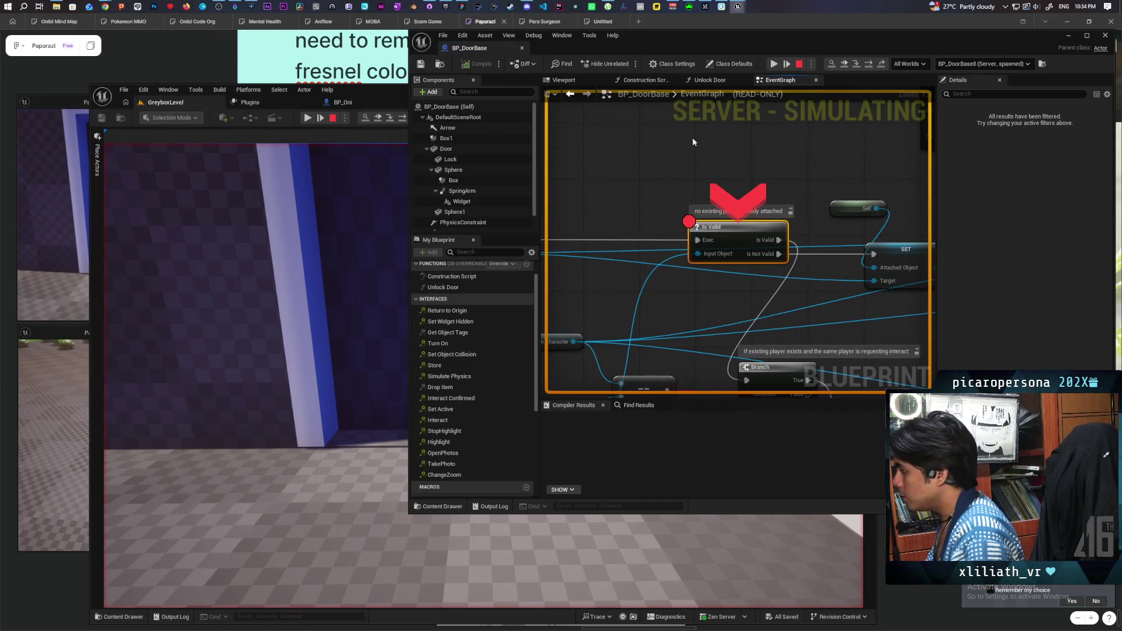
pyautogui.scroll(-5, 780, 203)
pyautogui.scroll(1, 720, 188)
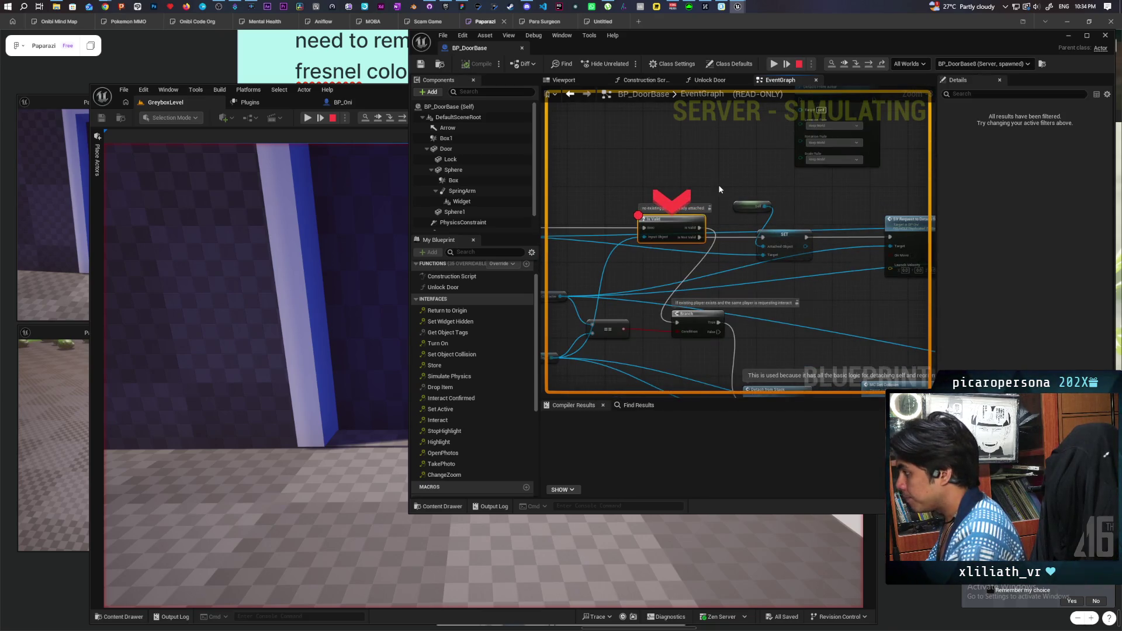
pyautogui.press('F10')
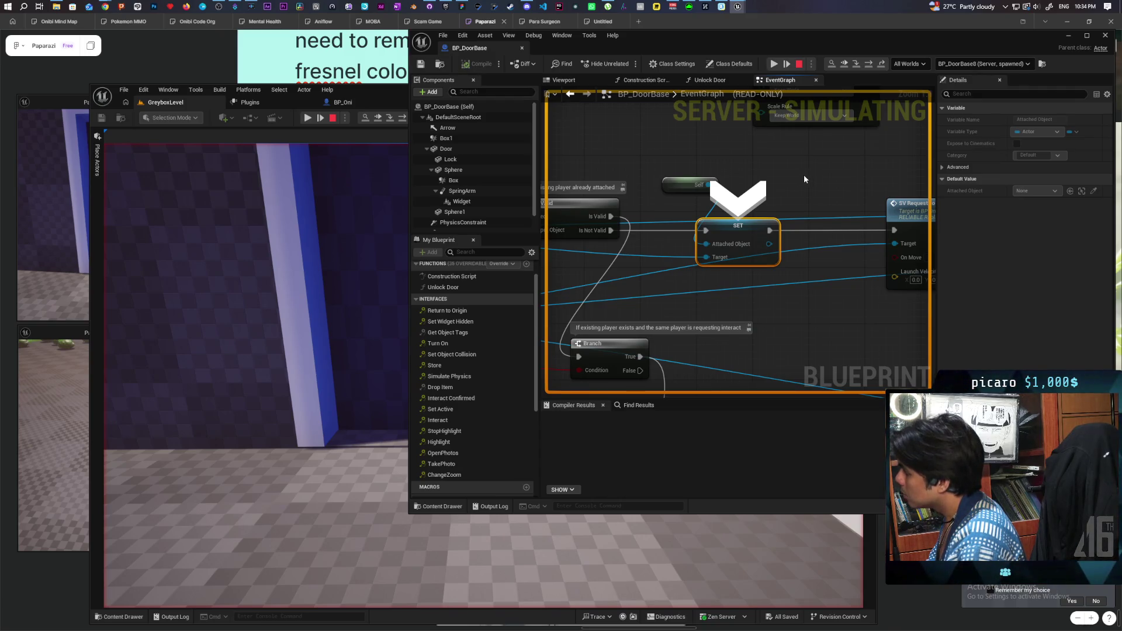
pyautogui.press('F10')
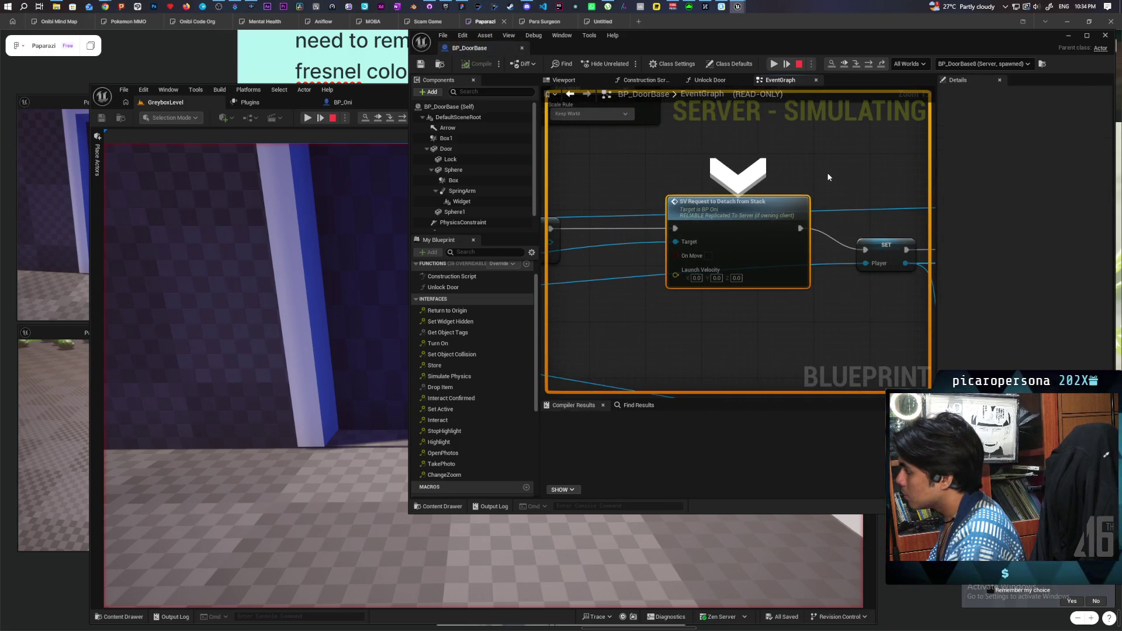
pyautogui.press('F10')
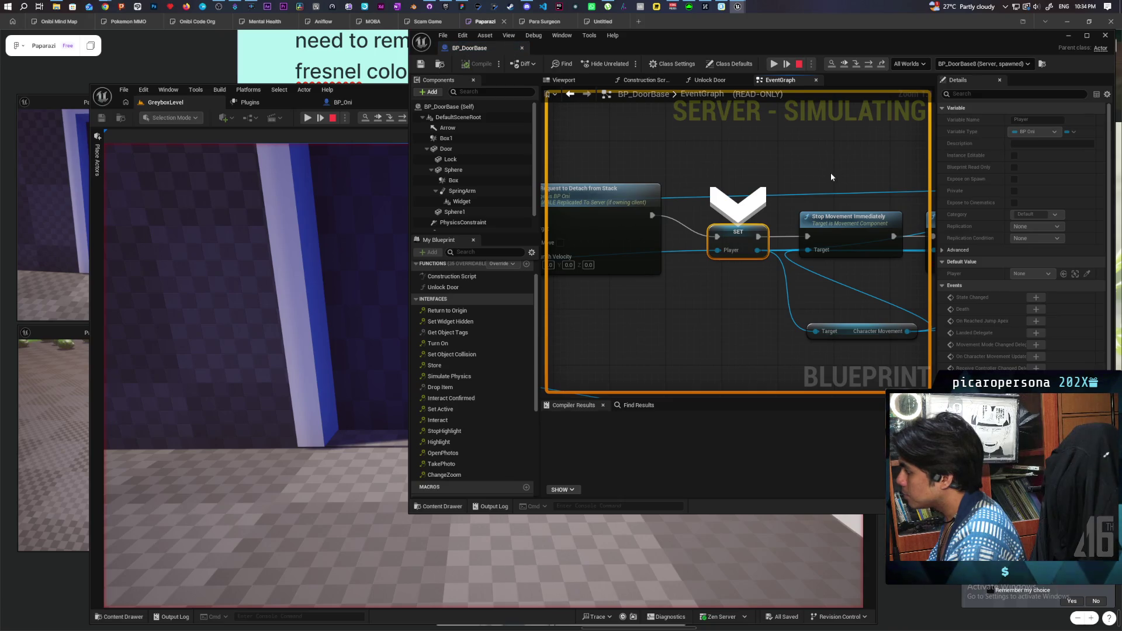
pyautogui.press('F10')
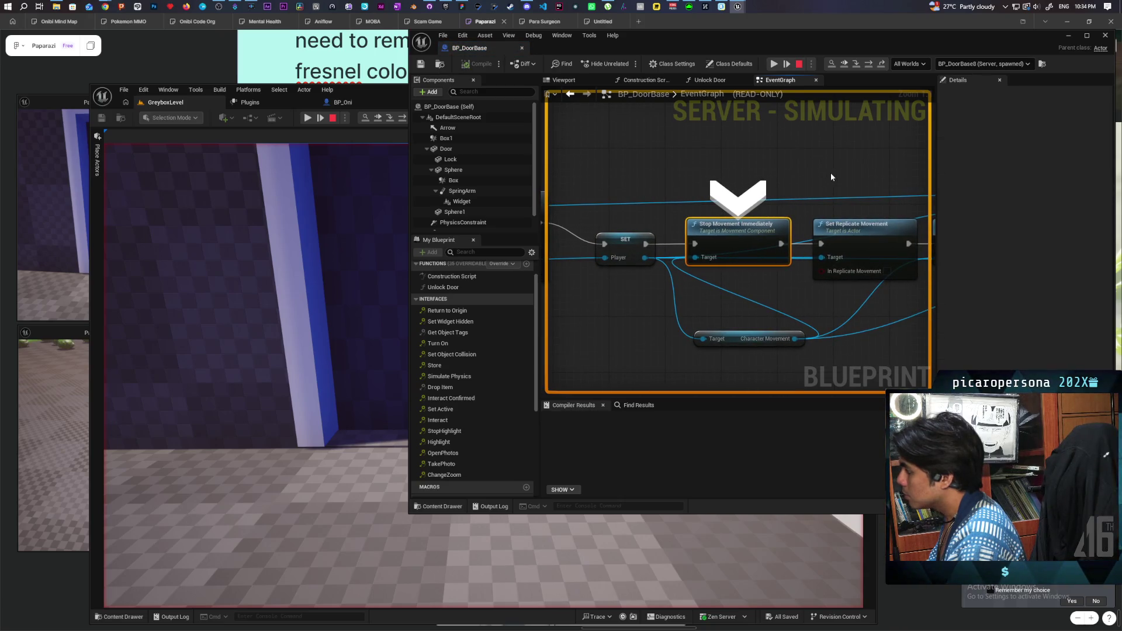
pyautogui.press('F10')
pyautogui.press('F10')
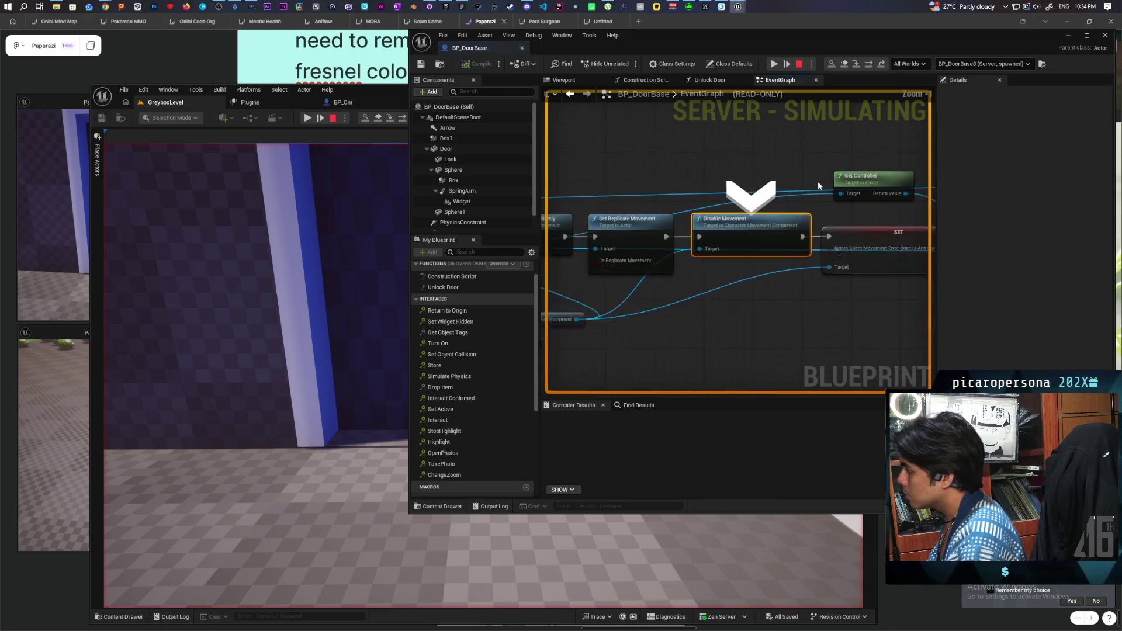
pyautogui.press('F10')
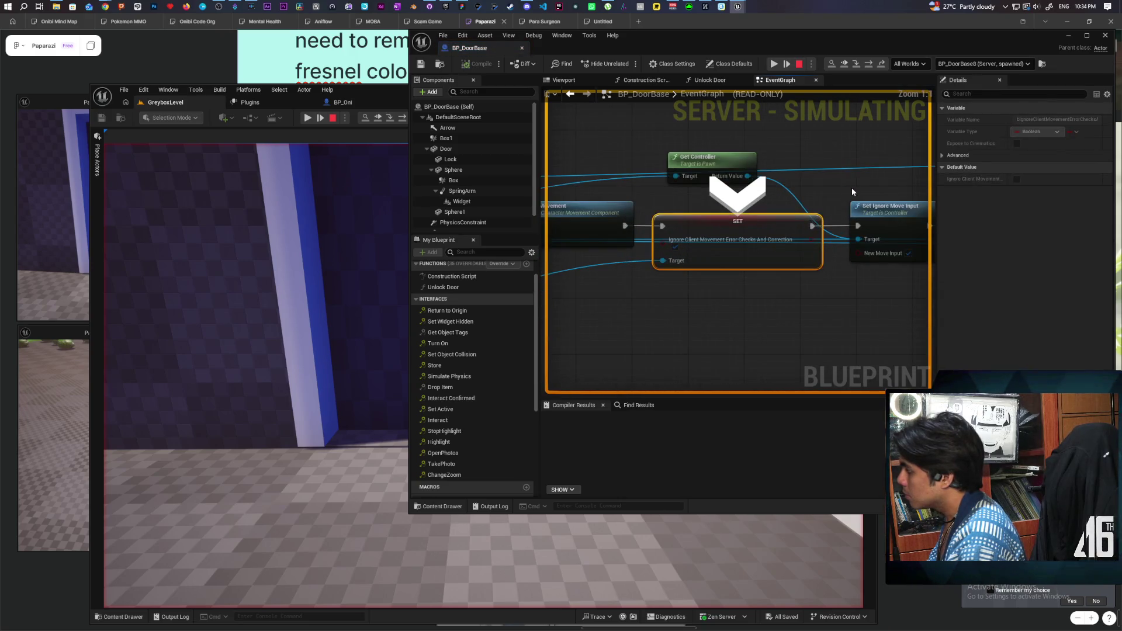
pyautogui.press('F10')
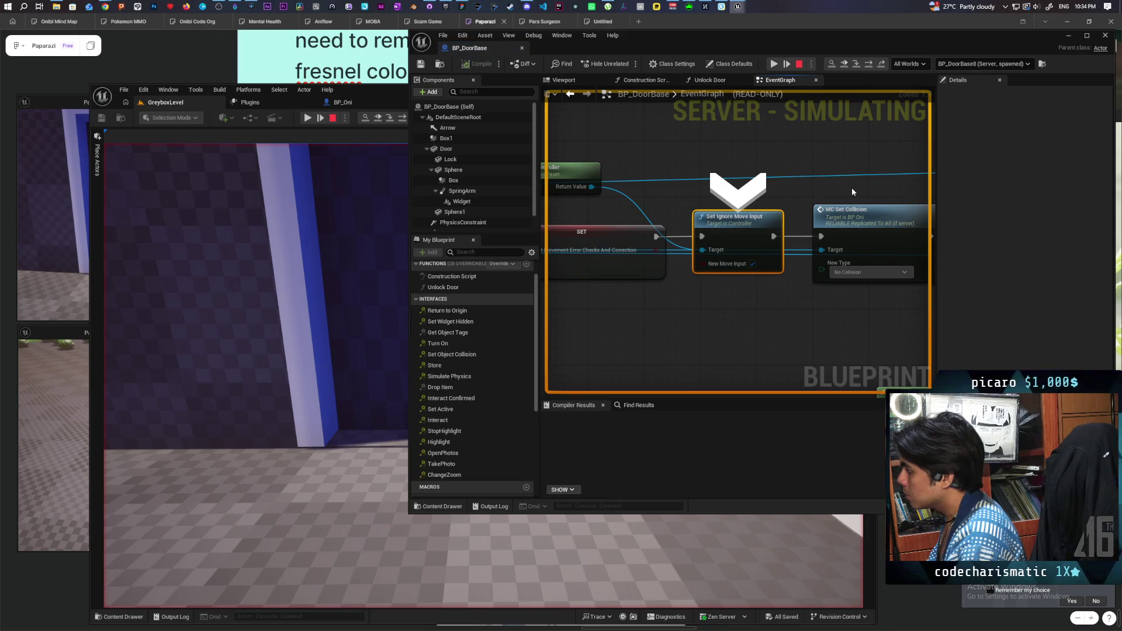
pyautogui.press('F10')
pyautogui.scroll(-5, 852, 188)
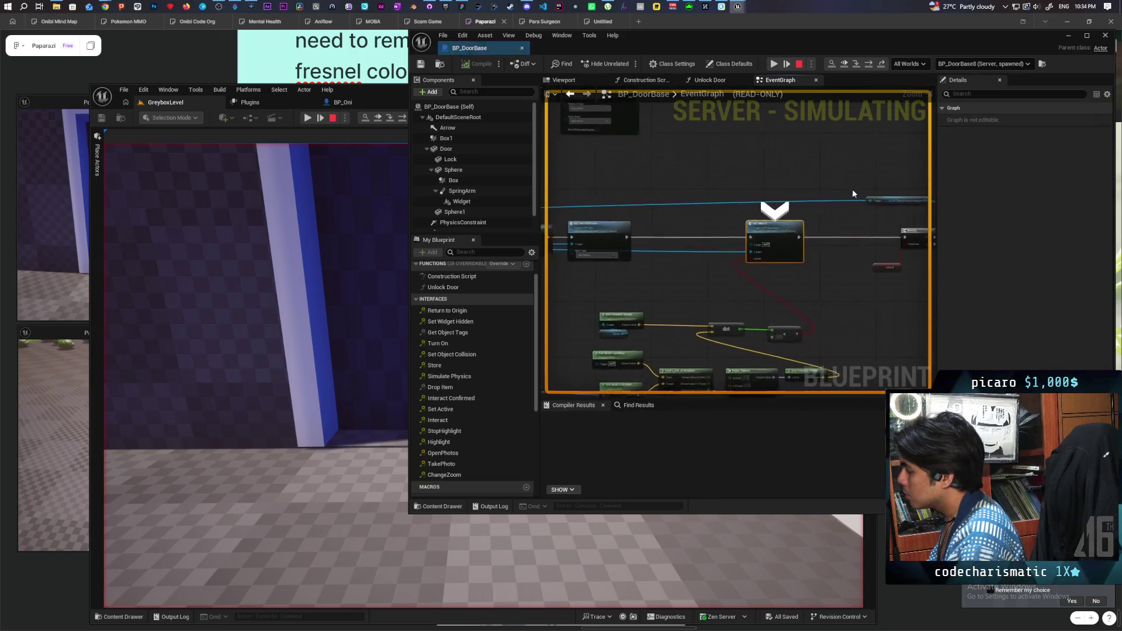
pyautogui.press('F10')
pyautogui.press('F10')
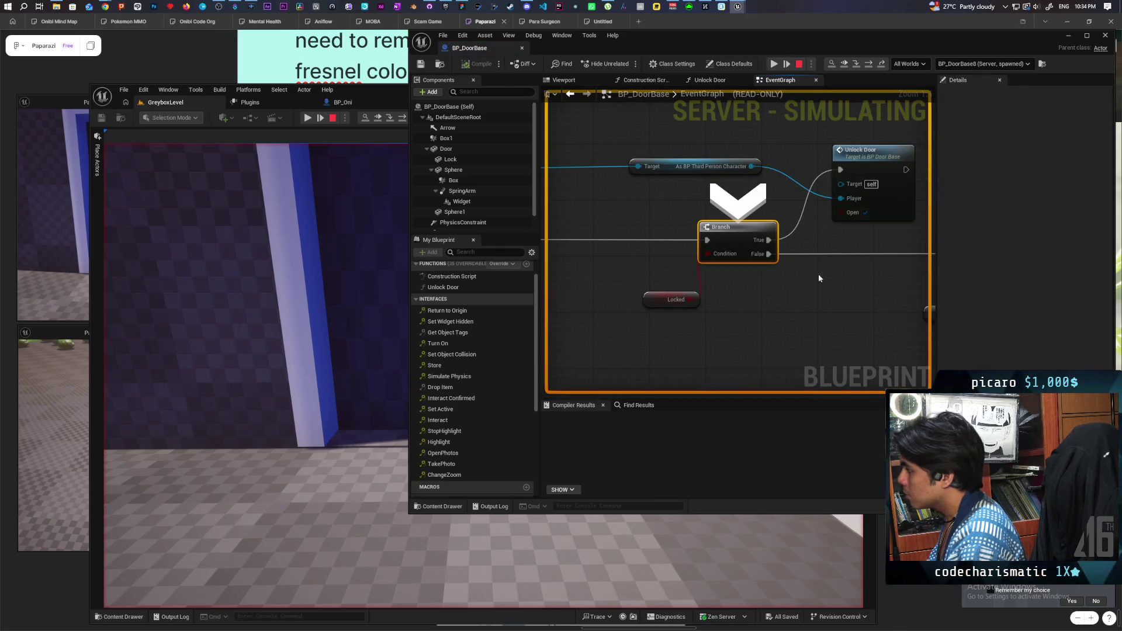
pyautogui.moveTo(691, 301)
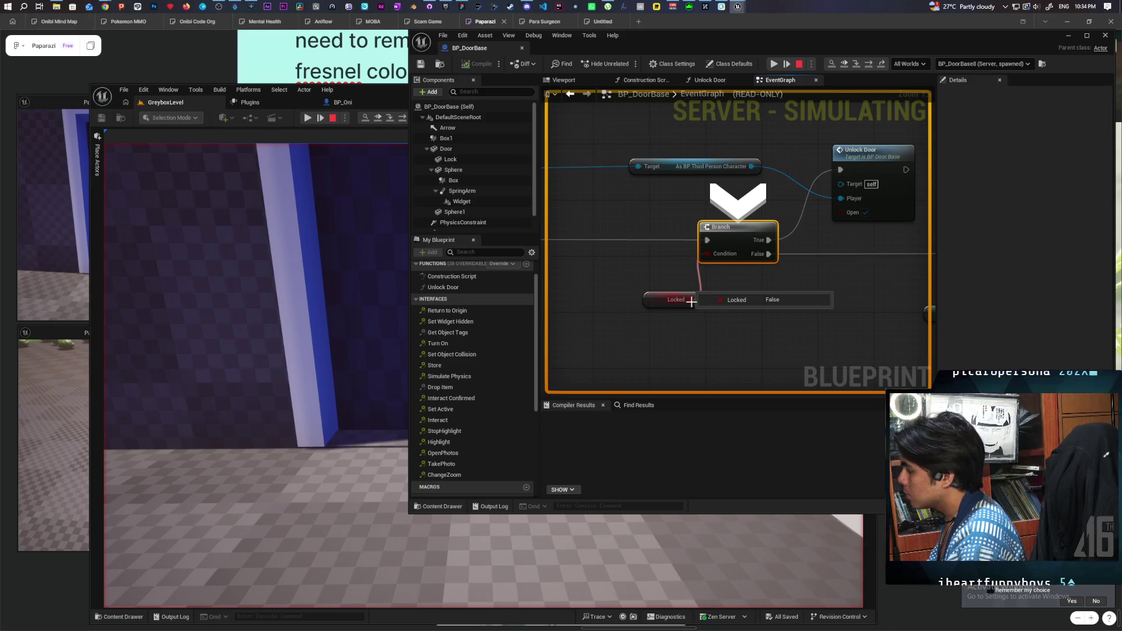
pyautogui.press('F10')
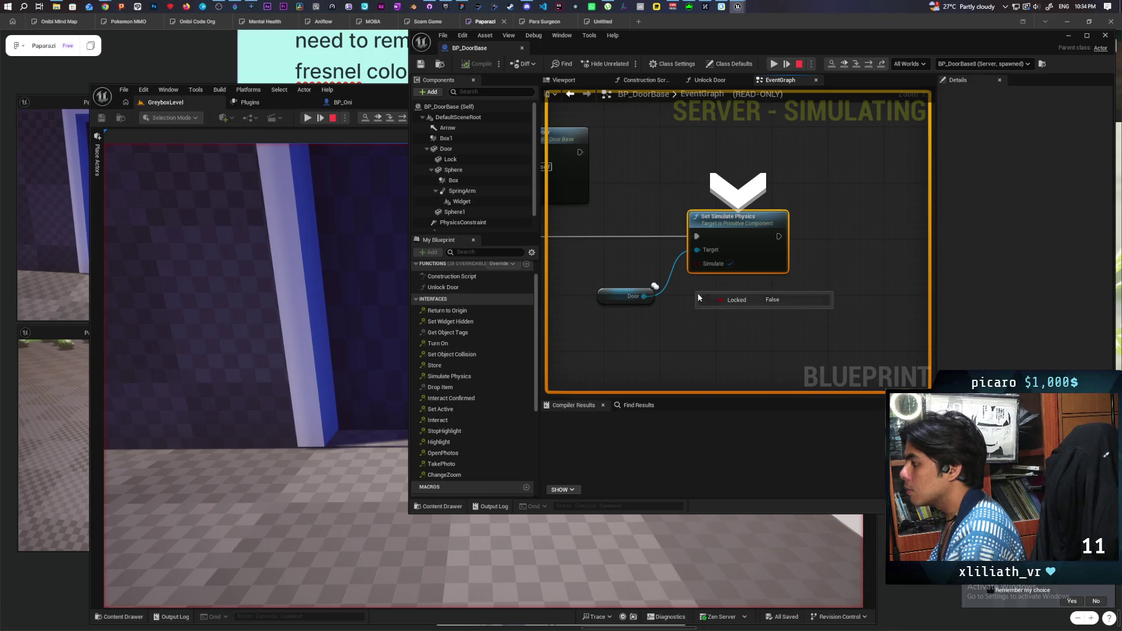
pyautogui.scroll(-3, 697, 293)
pyautogui.moveTo(606, 308)
pyautogui.mouseDown()
pyautogui.moveTo(809, 288)
pyautogui.moveTo(695, 286)
pyautogui.moveTo(855, 271)
pyautogui.moveTo(814, 266)
pyautogui.moveTo(761, 275)
pyautogui.moveTo(844, 274)
pyautogui.mouseUp()
pyautogui.scroll(-5, 723, 277)
pyautogui.scroll(1, 844, 275)
pyautogui.scroll(5, 843, 270)
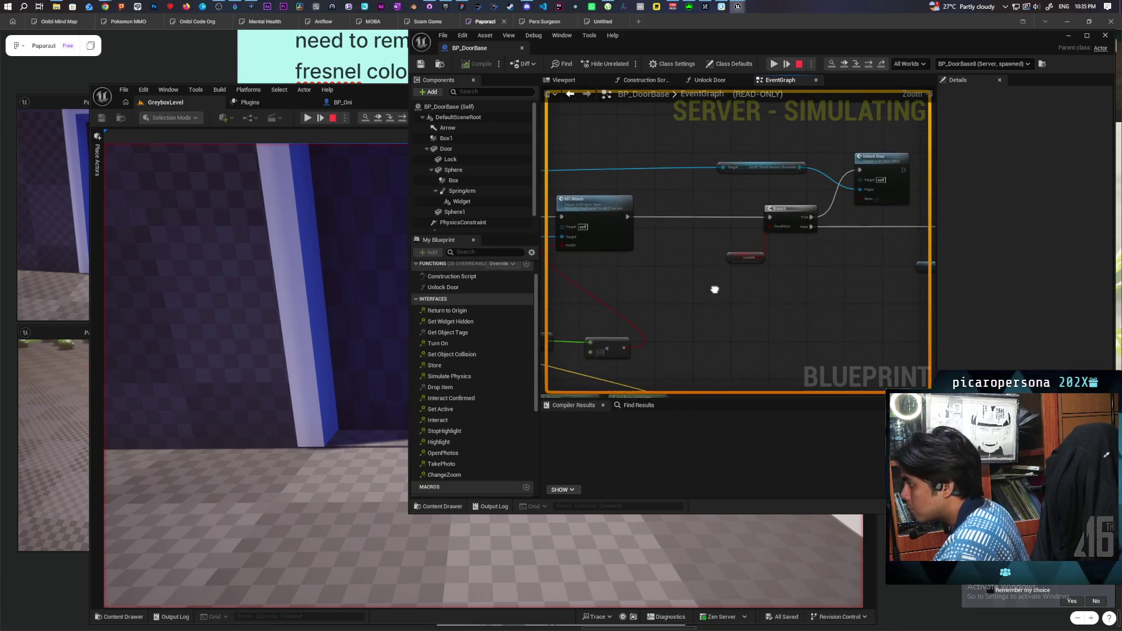
# Select the Event Tick node and resume execution until it breaks on BP_DoorBase4
pyautogui.scroll(-6, 735, 292)
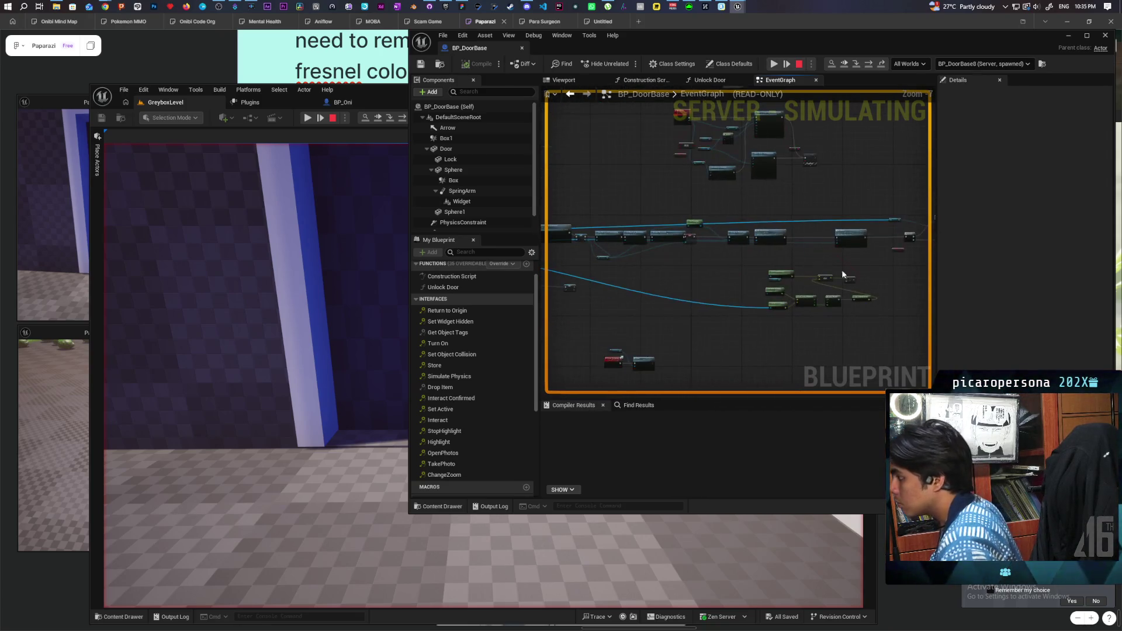
pyautogui.moveTo(615, 256); pyautogui.dragTo(694, 253)
pyautogui.moveTo(823, 298)
pyautogui.mouseDown()
pyautogui.moveTo(733, 288)
pyautogui.moveTo(753, 272)
pyautogui.moveTo(728, 271)
pyautogui.mouseUp()
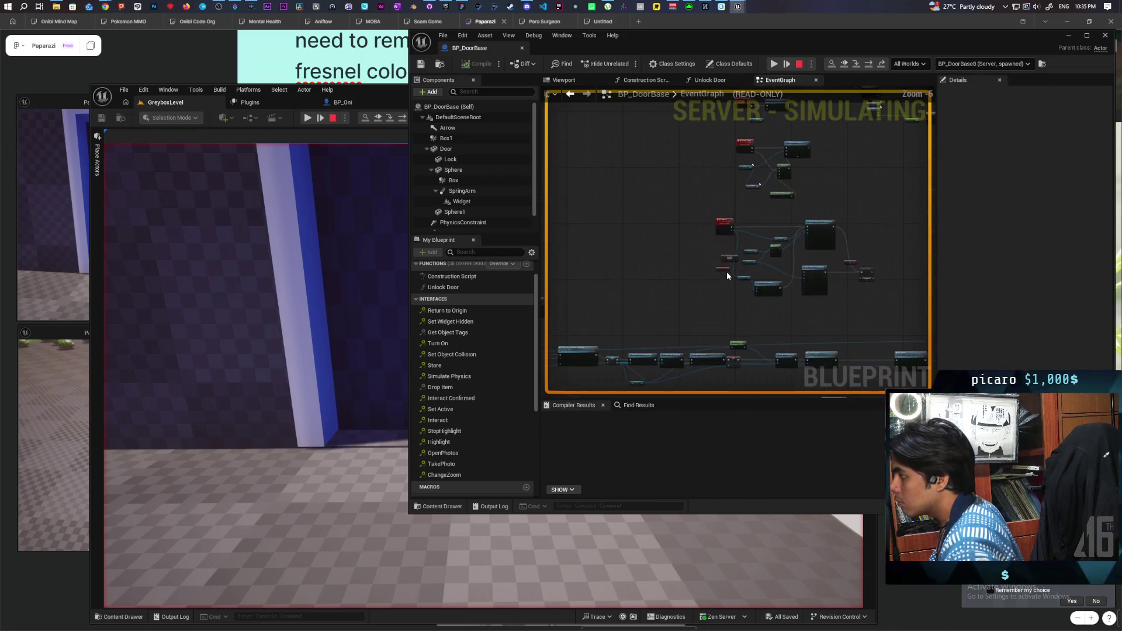
pyautogui.scroll(3, 665, 198)
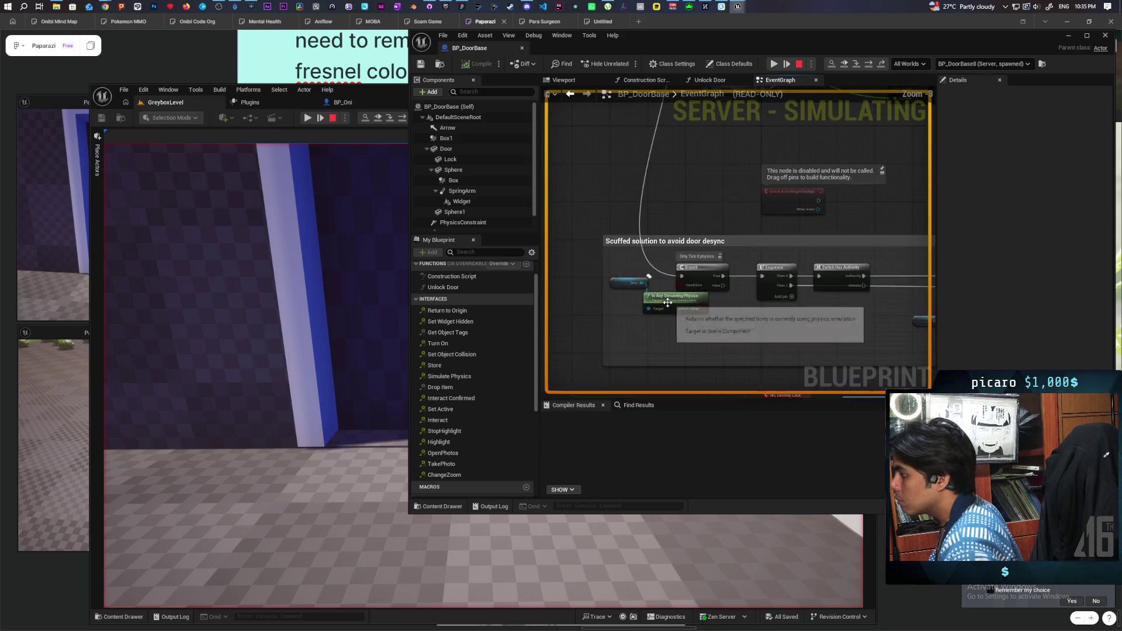
pyautogui.scroll(-5, 693, 278)
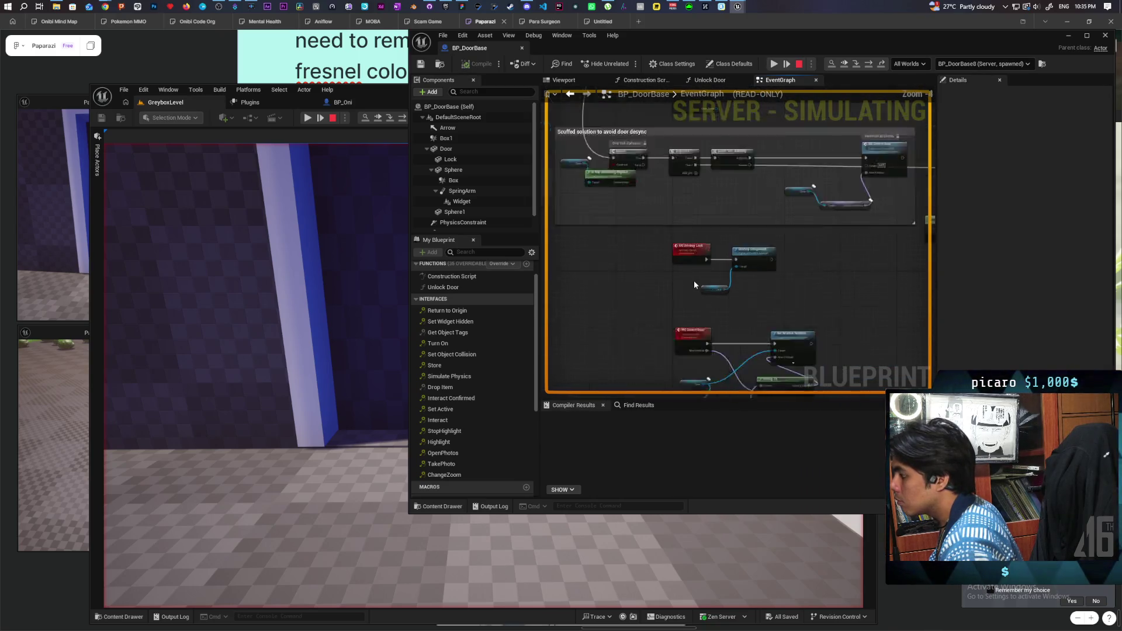
pyautogui.scroll(3, 647, 266)
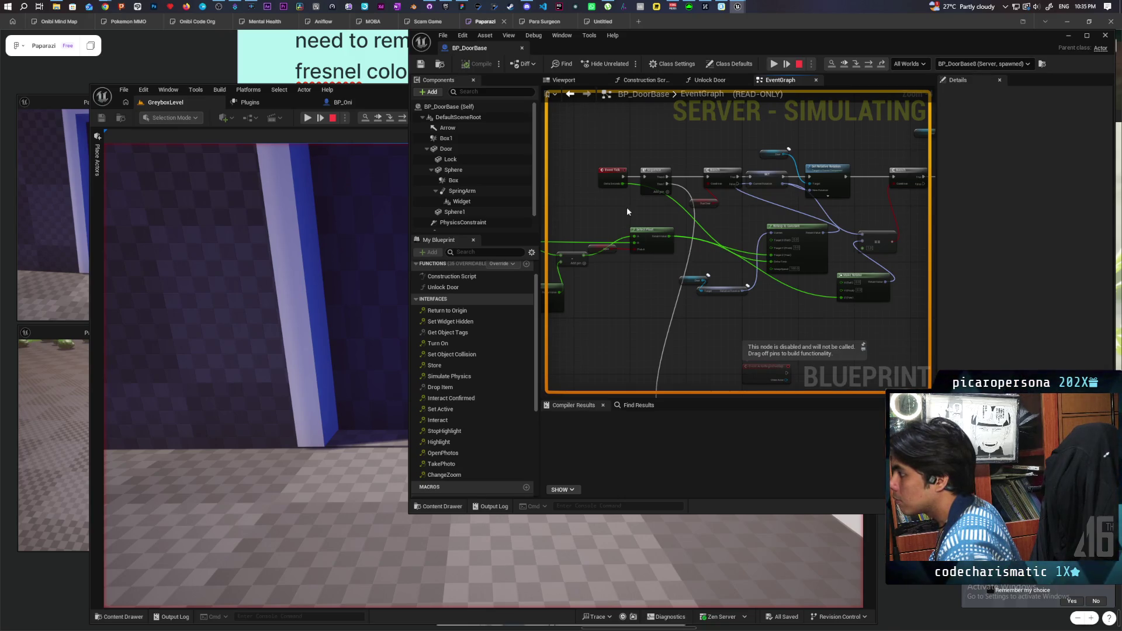
pyautogui.click(612, 178)
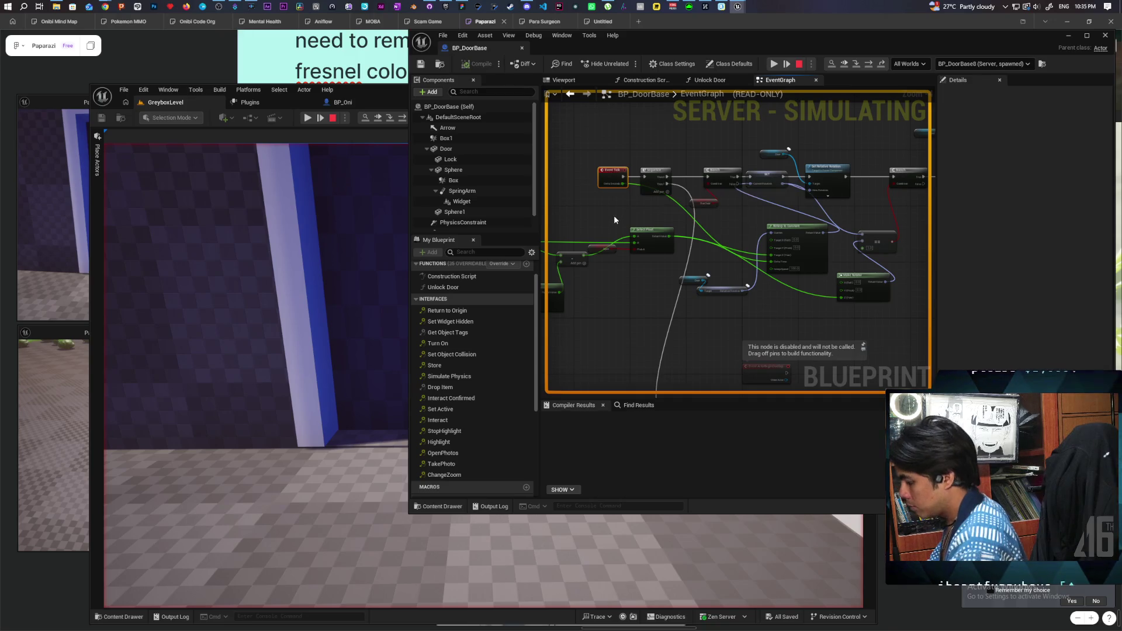
pyautogui.scroll(-3, 625, 272)
pyautogui.scroll(5, 707, 170)
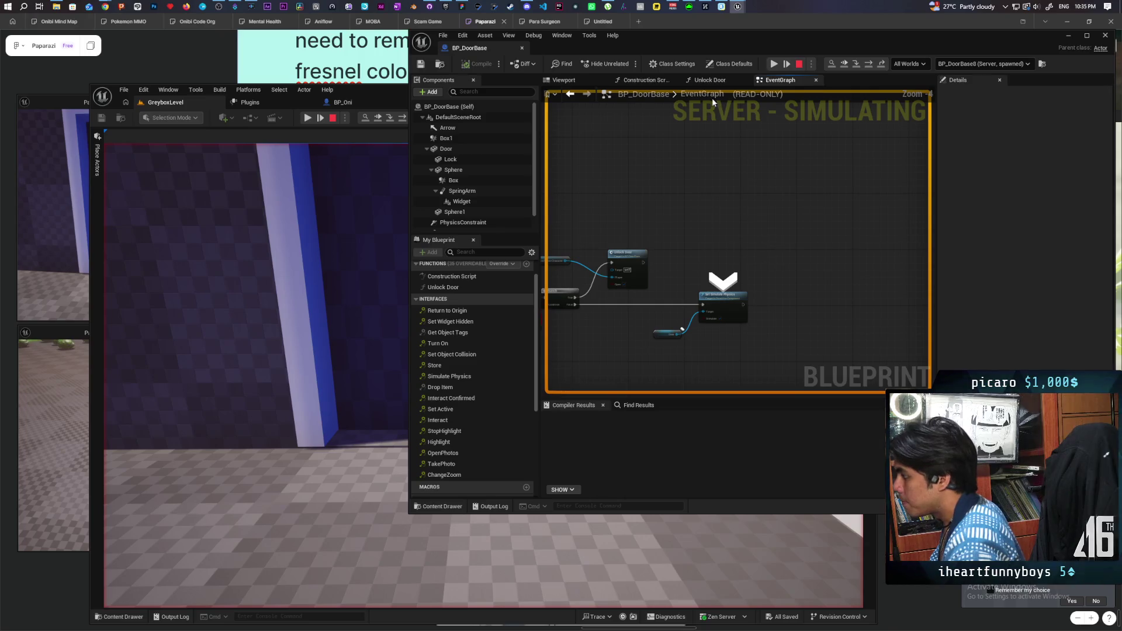
pyautogui.click(783, 68)
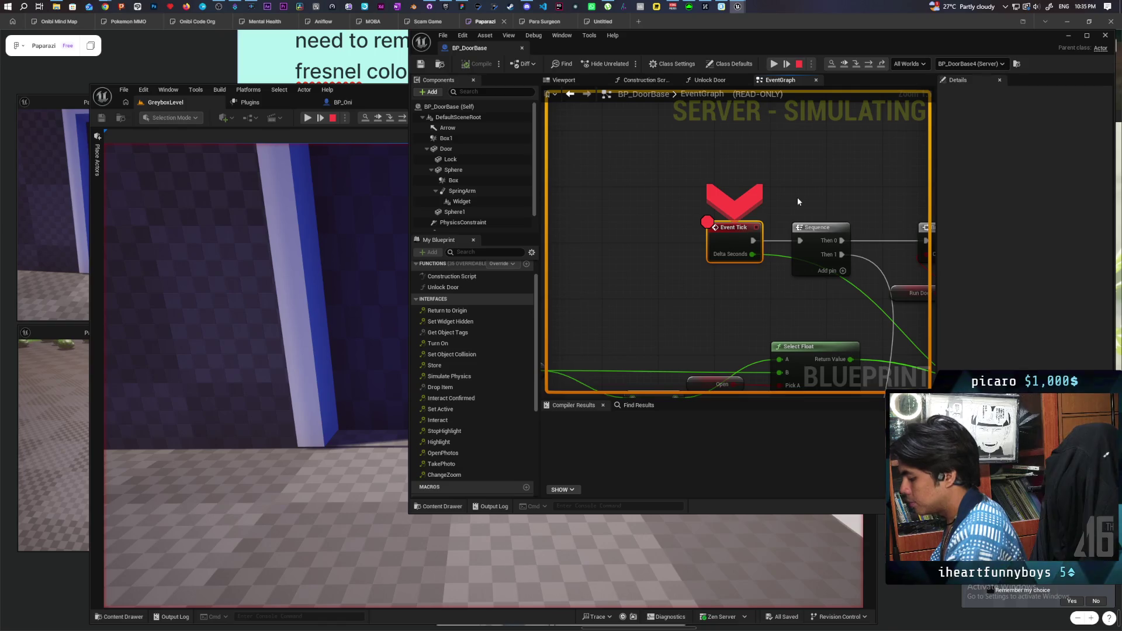
# Step the paused logic from Event Tick through Sequence into the desync Branch and back, over several ticks
pyautogui.press('F10')
pyautogui.press('F10')
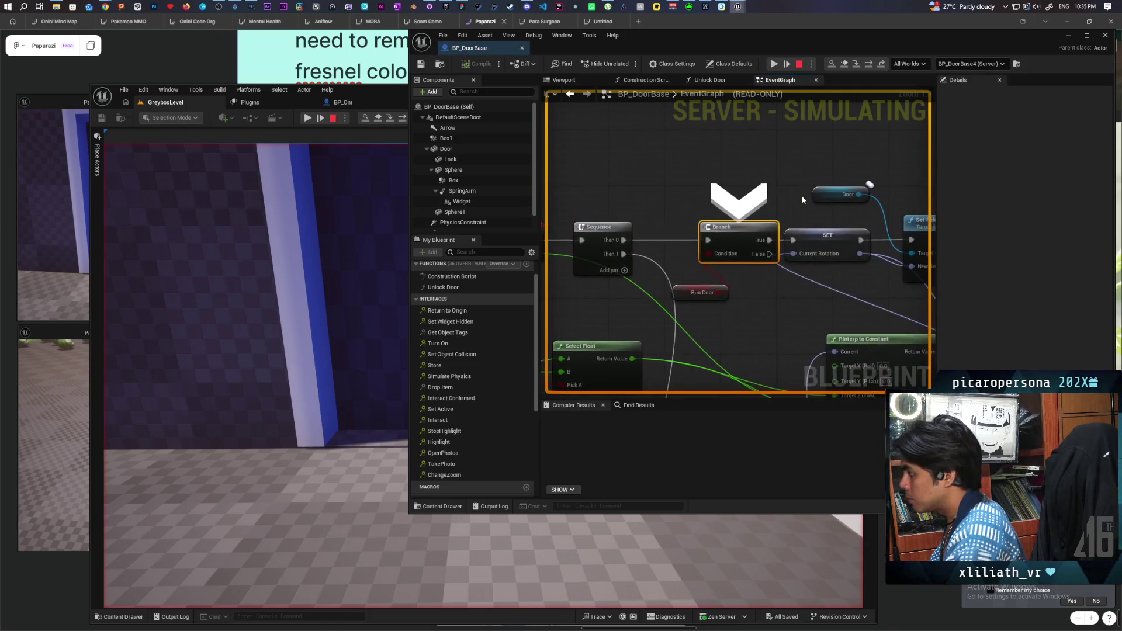
pyautogui.press('F10')
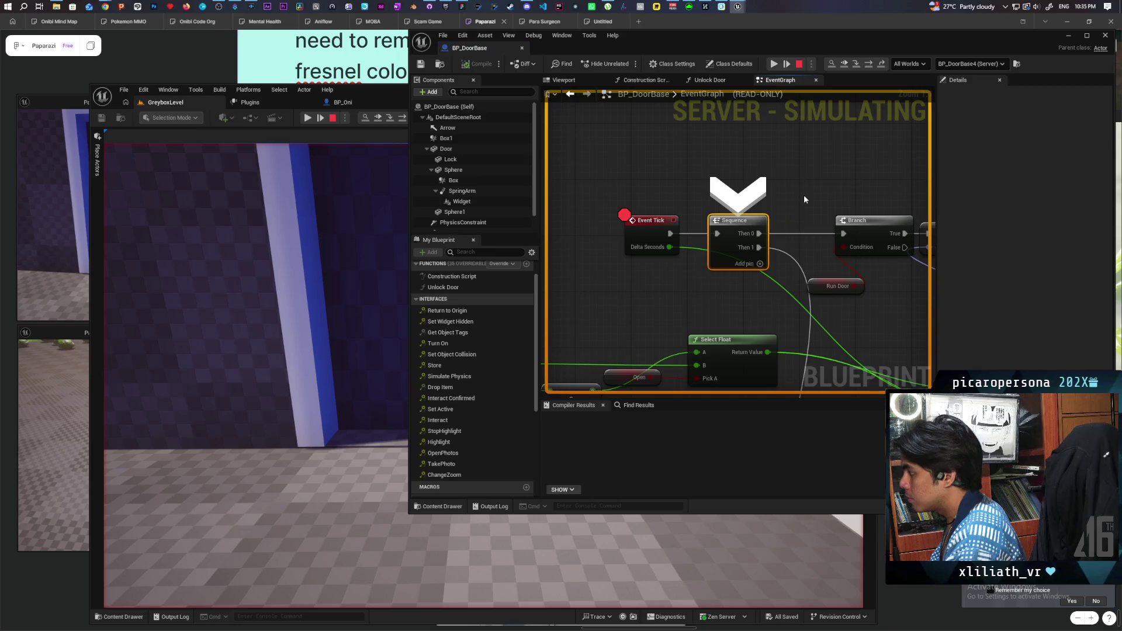
pyautogui.press('F10')
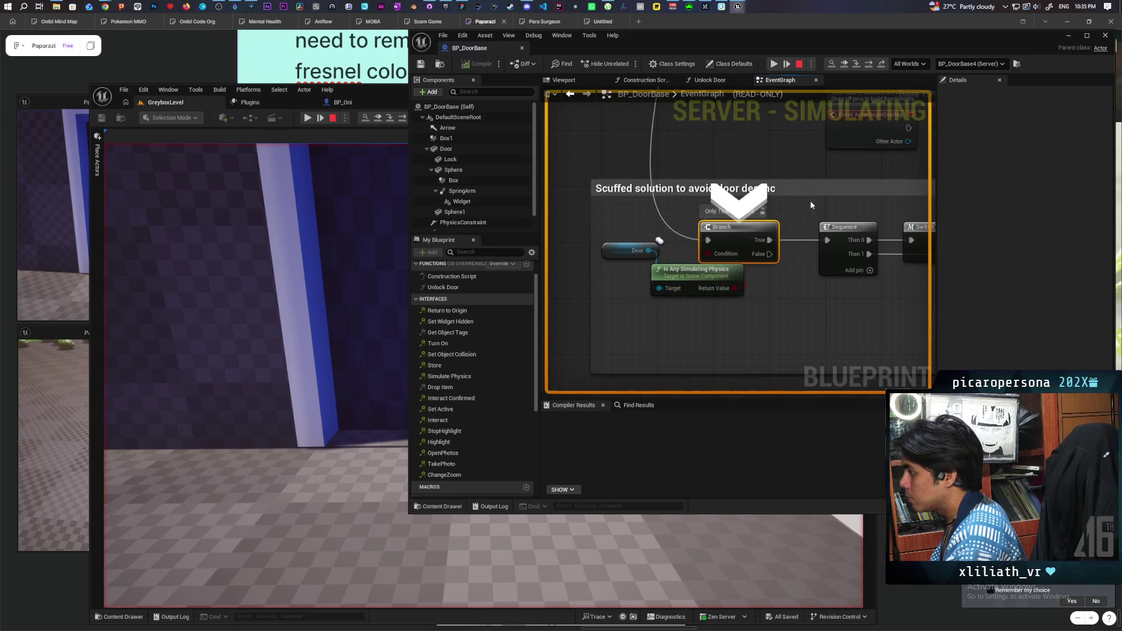
pyautogui.press('F10')
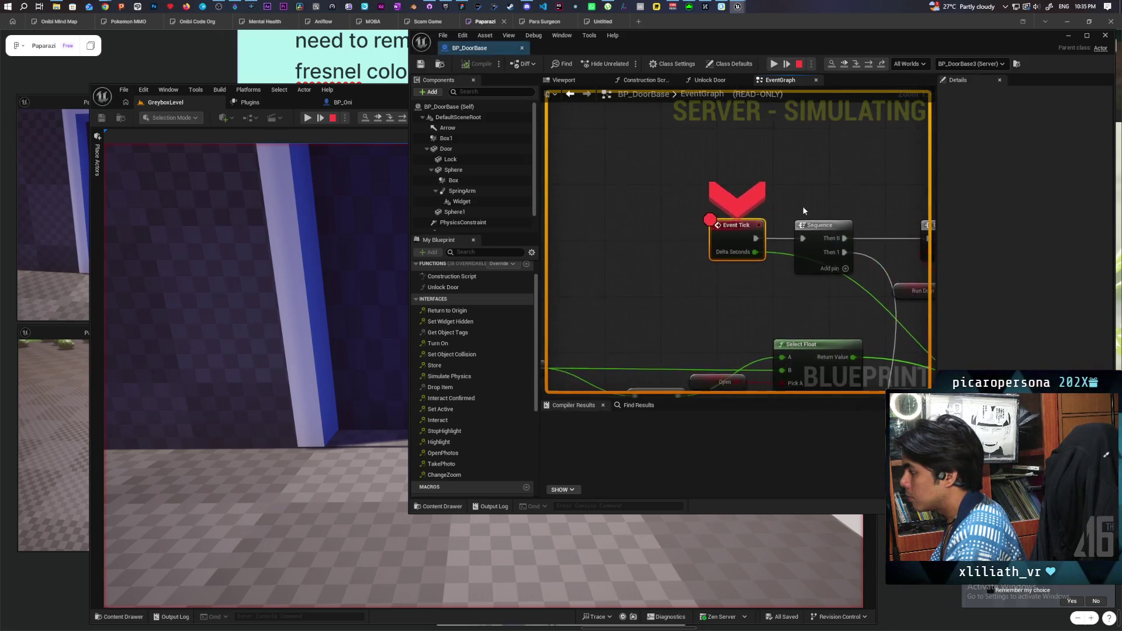
pyautogui.press('F10')
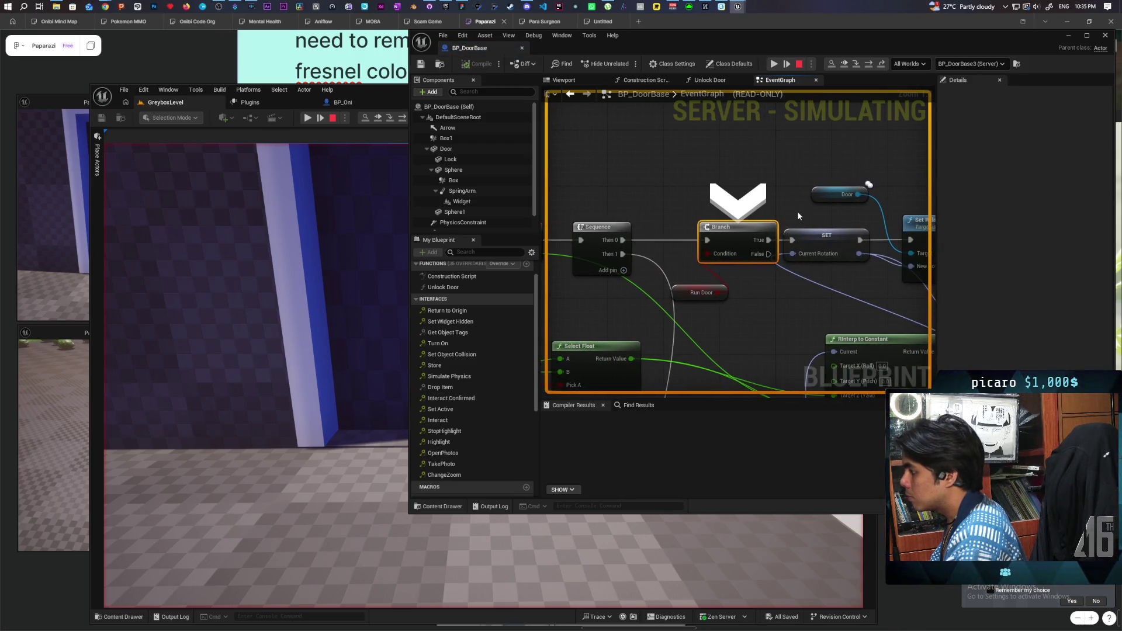
pyautogui.press('F10')
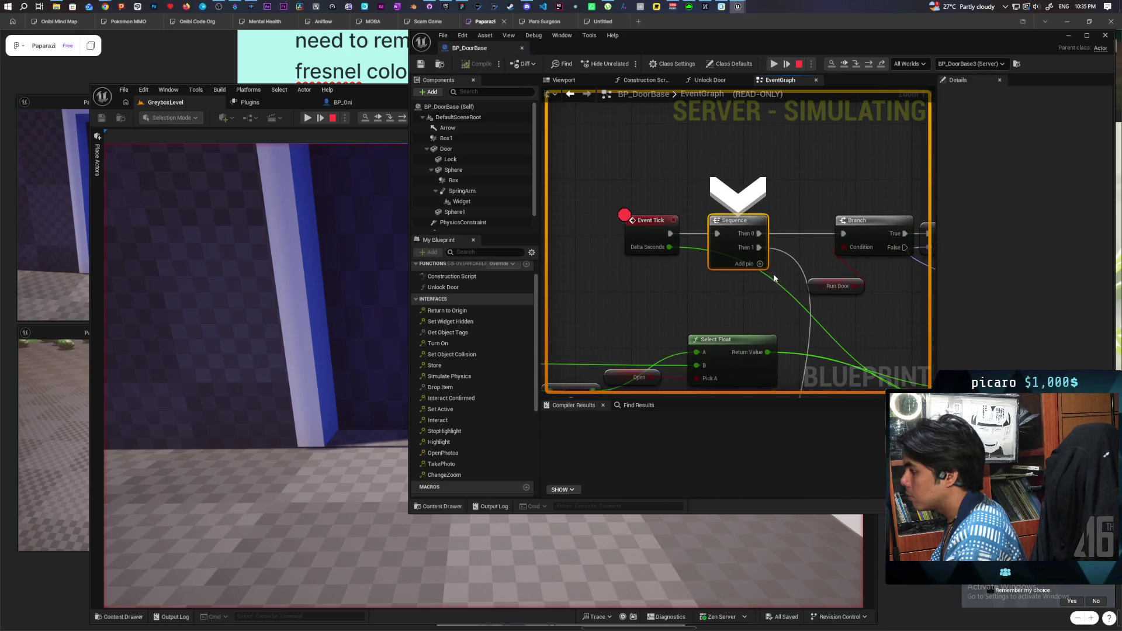
pyautogui.moveTo(841, 311)
pyautogui.mouseDown()
pyautogui.moveTo(620, 257)
pyautogui.moveTo(553, 222)
pyautogui.mouseUp()
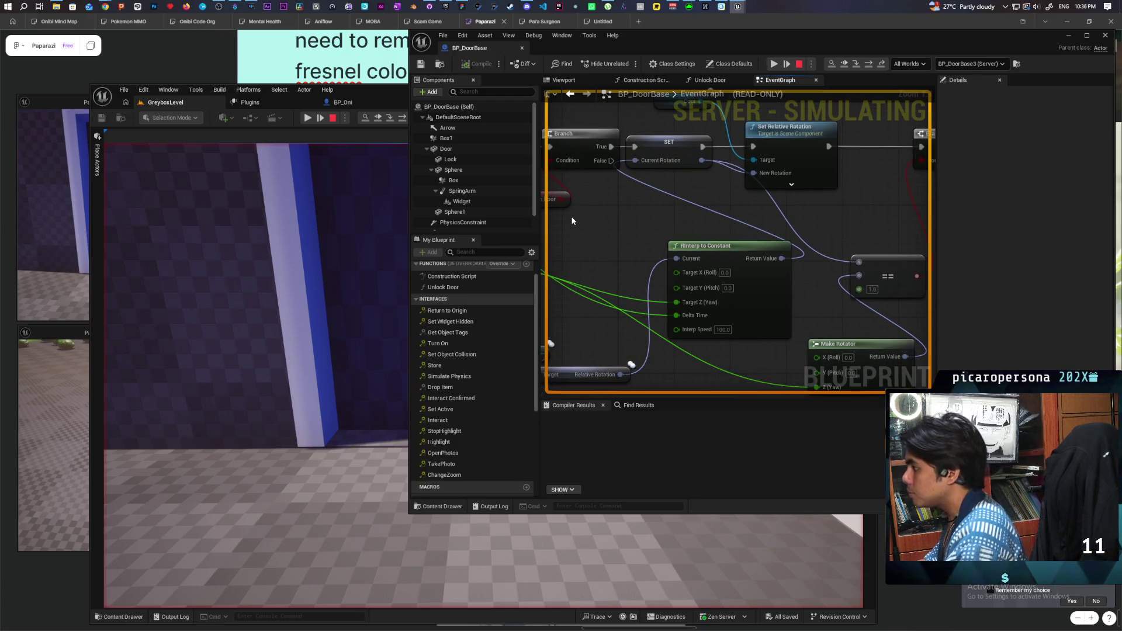
pyautogui.scroll(-4, 619, 204)
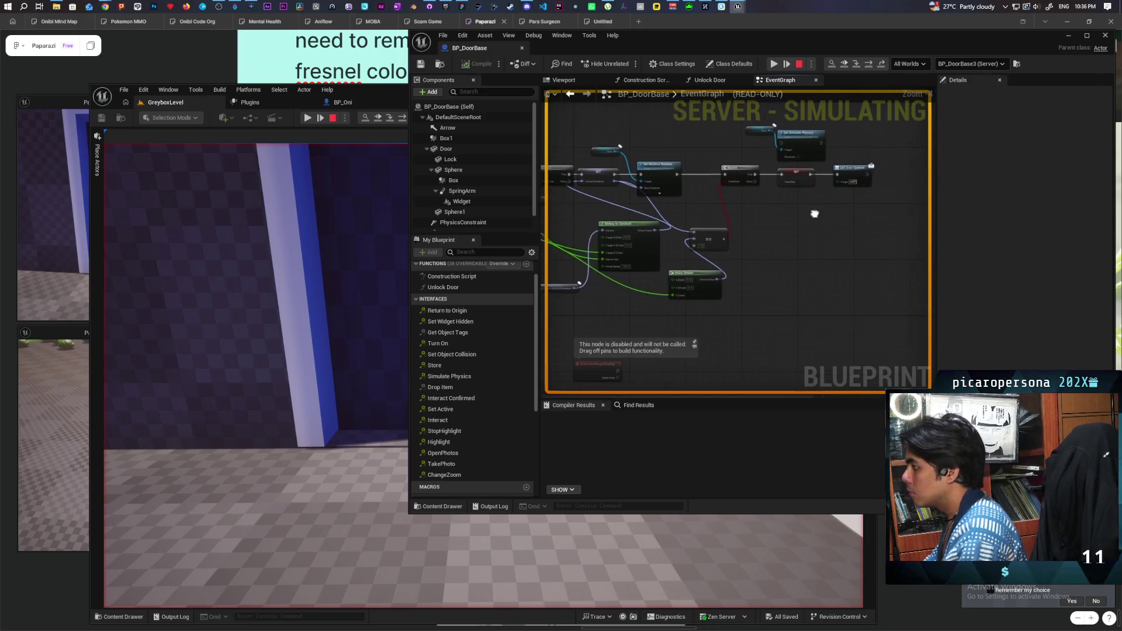
pyautogui.moveTo(794, 209)
pyautogui.mouseDown()
pyautogui.moveTo(784, 201)
pyautogui.moveTo(833, 215)
pyautogui.moveTo(798, 217)
pyautogui.mouseUp()
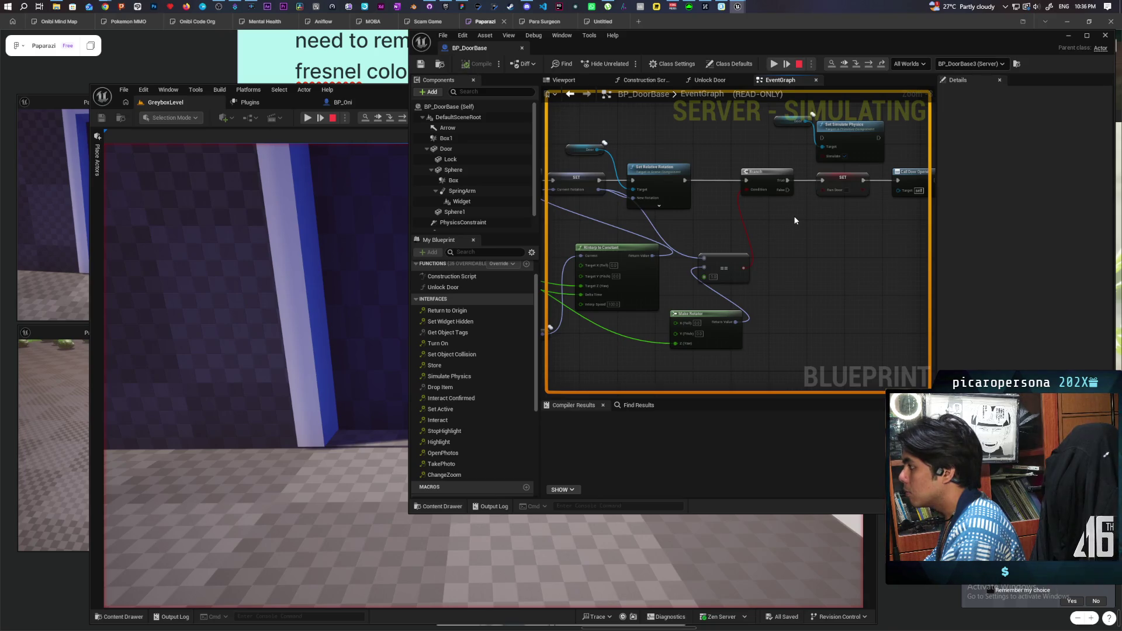
pyautogui.moveTo(789, 250)
pyautogui.mouseDown()
pyautogui.moveTo(837, 226)
pyautogui.moveTo(788, 278)
pyautogui.moveTo(882, 261)
pyautogui.moveTo(643, 243)
pyautogui.moveTo(735, 250)
pyautogui.mouseUp()
pyautogui.scroll(-3, 735, 249)
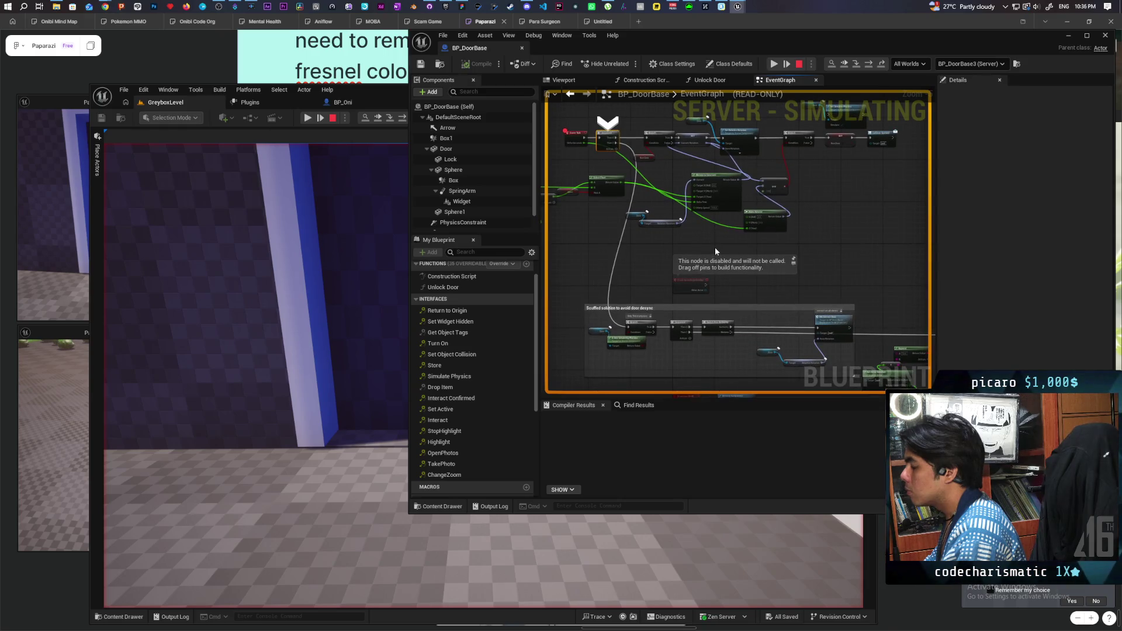
pyautogui.moveTo(653, 281)
pyautogui.mouseDown()
pyautogui.moveTo(634, 283)
pyautogui.moveTo(633, 253)
pyautogui.moveTo(635, 345)
pyautogui.mouseUp()
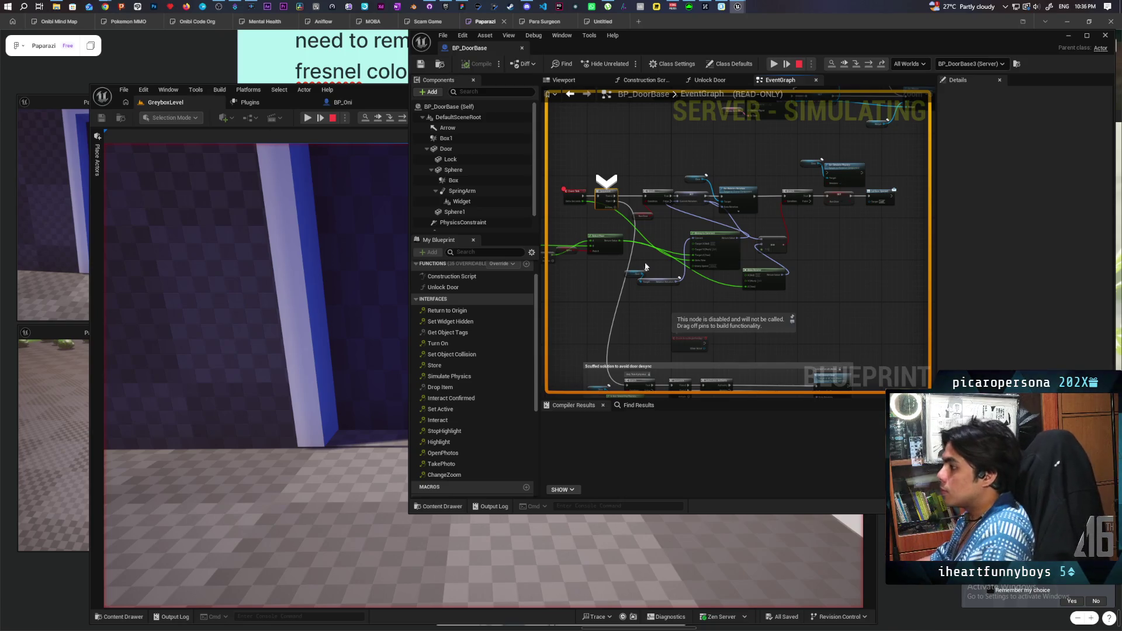
pyautogui.scroll(-6, 623, 283)
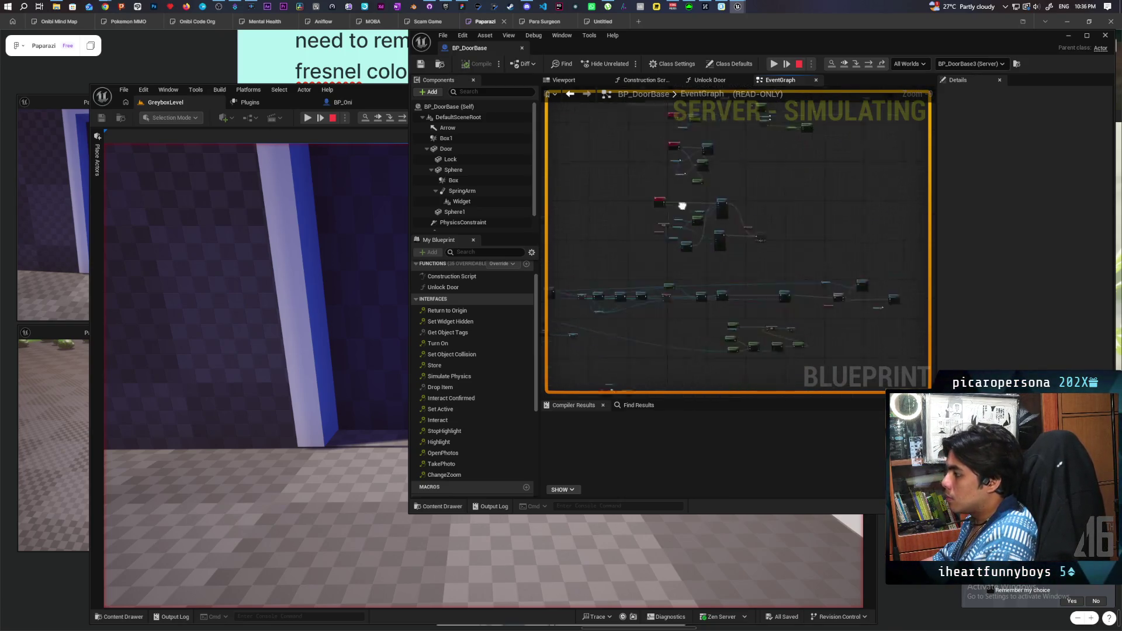
pyautogui.scroll(5, 647, 192)
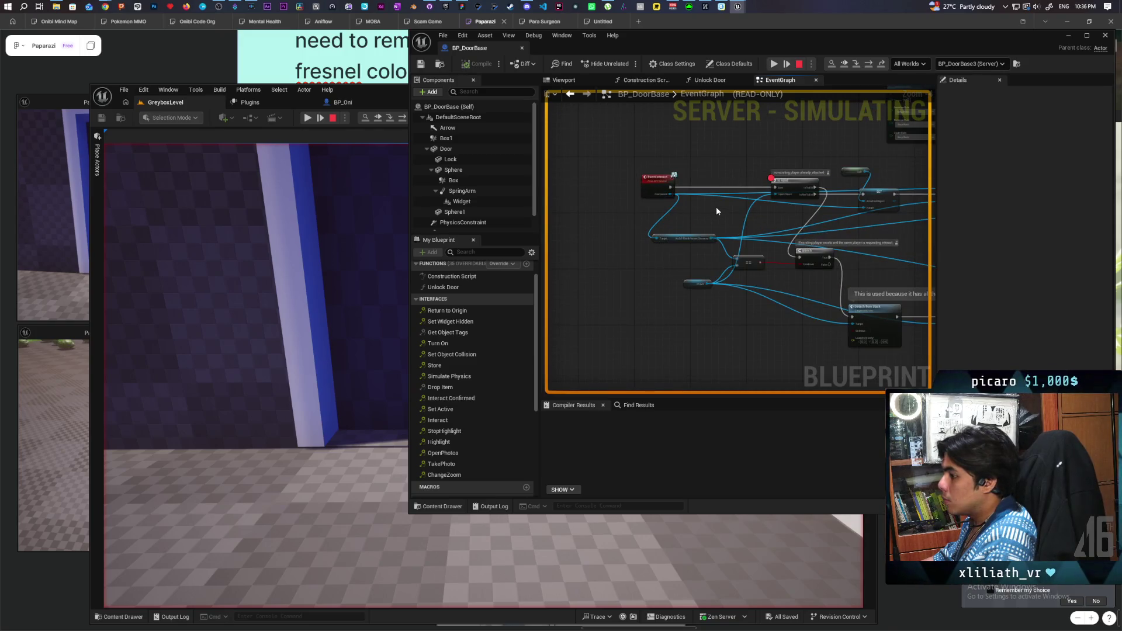
pyautogui.moveTo(711, 204)
pyautogui.mouseDown()
pyautogui.moveTo(736, 267)
pyautogui.moveTo(716, 258)
pyautogui.moveTo(735, 222)
pyautogui.mouseUp()
pyautogui.moveTo(701, 276); pyautogui.dragTo(606, 248)
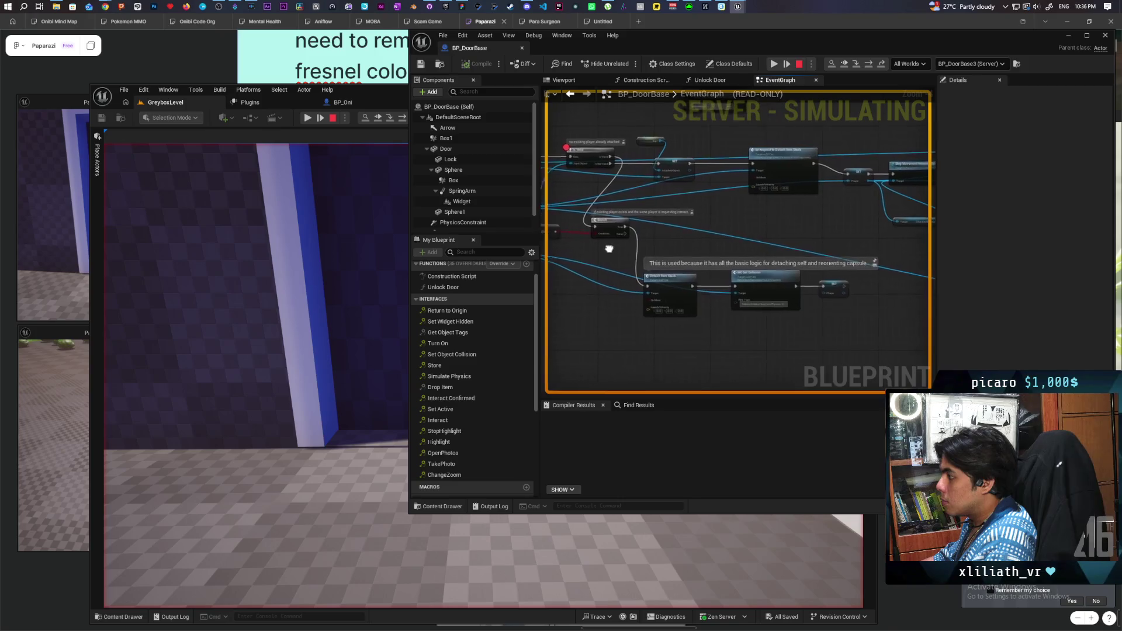
pyautogui.moveTo(734, 240)
pyautogui.mouseDown()
pyautogui.moveTo(657, 278)
pyautogui.moveTo(571, 270)
pyautogui.moveTo(866, 250)
pyautogui.moveTo(741, 249)
pyautogui.moveTo(589, 204)
pyautogui.mouseUp()
pyautogui.scroll(2, 743, 248)
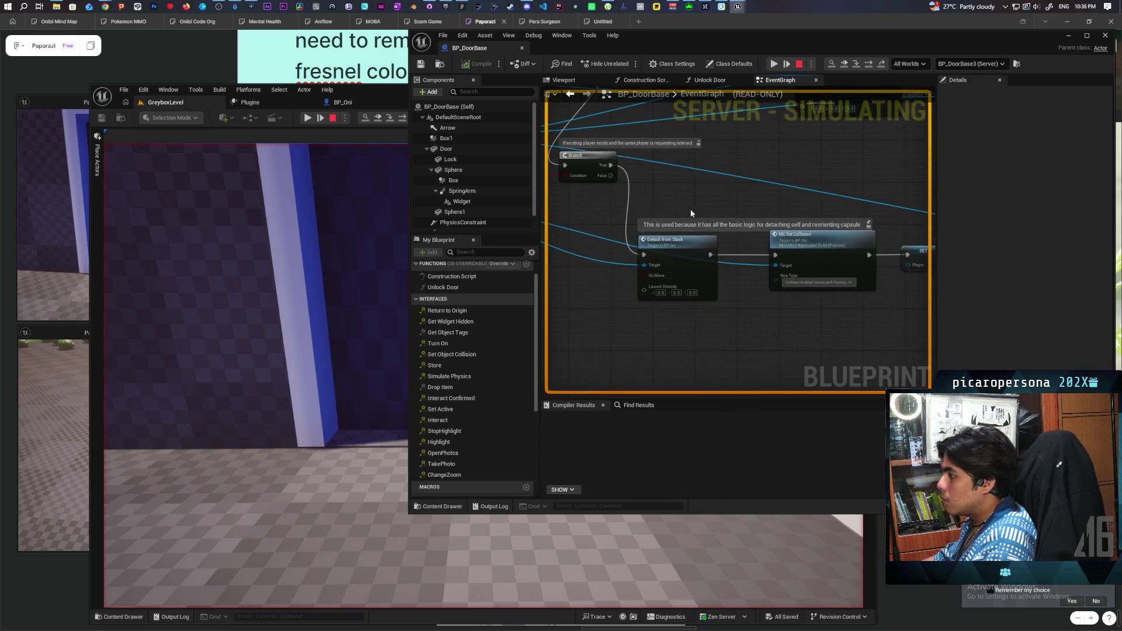
pyautogui.scroll(-2, 689, 209)
pyautogui.scroll(-2, 678, 193)
pyautogui.moveTo(677, 193); pyautogui.dragTo(686, 194)
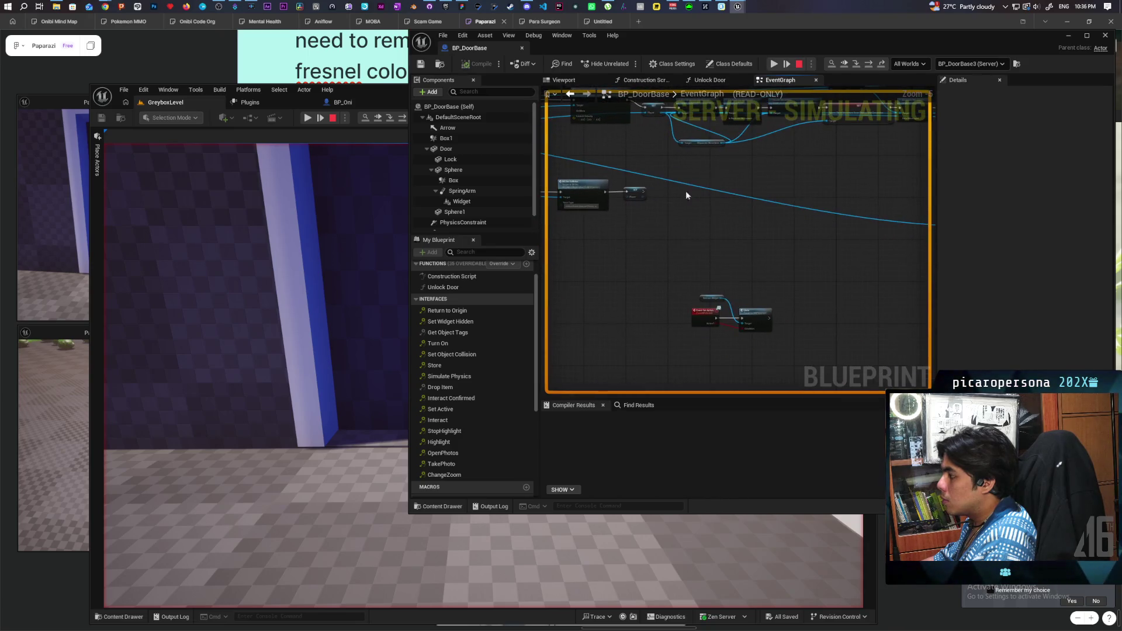
pyautogui.scroll(2, 713, 229)
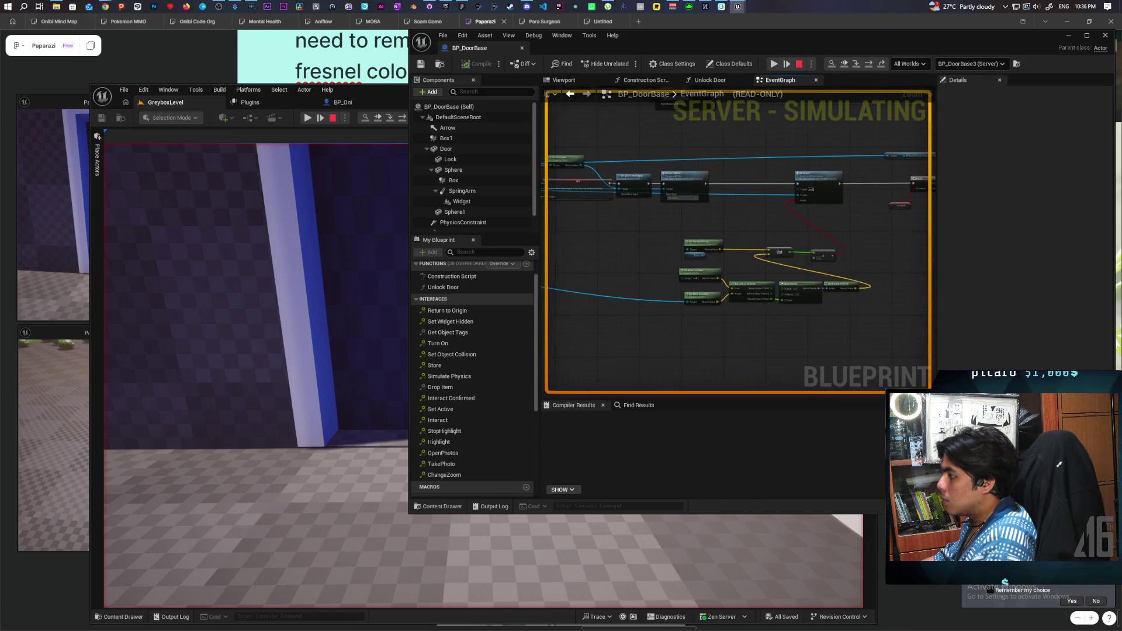
pyautogui.scroll(1, 723, 248)
pyautogui.scroll(2, 690, 237)
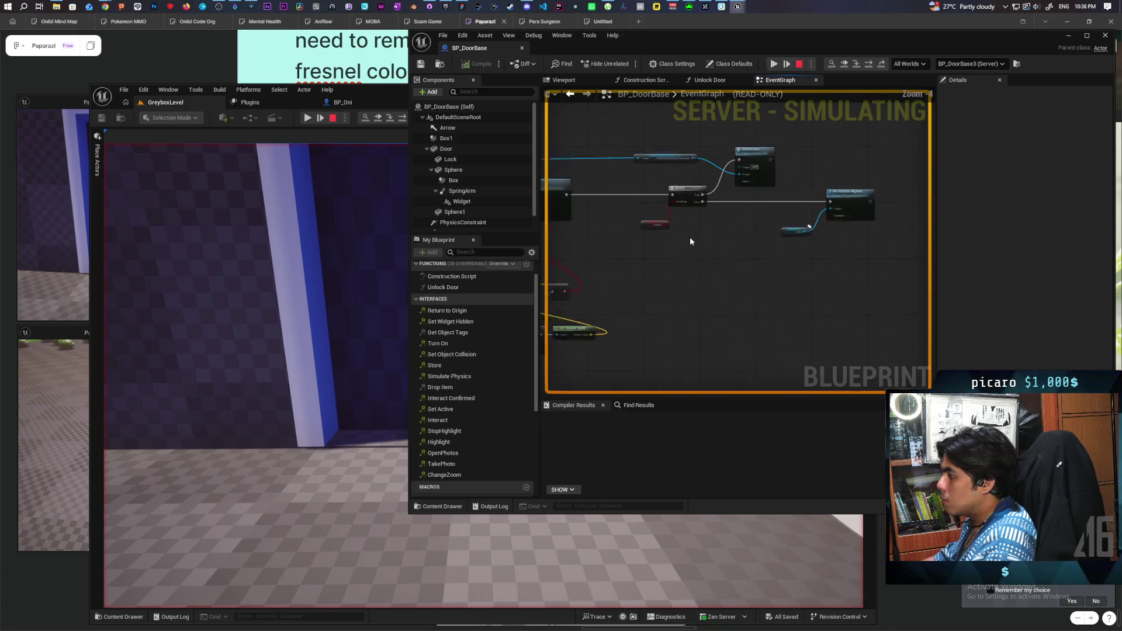
pyautogui.click(798, 65)
# Center the Set Simulate Physics node under the door-interpolation comment and bring up its node actions
pyautogui.scroll(-10, 678, 233)
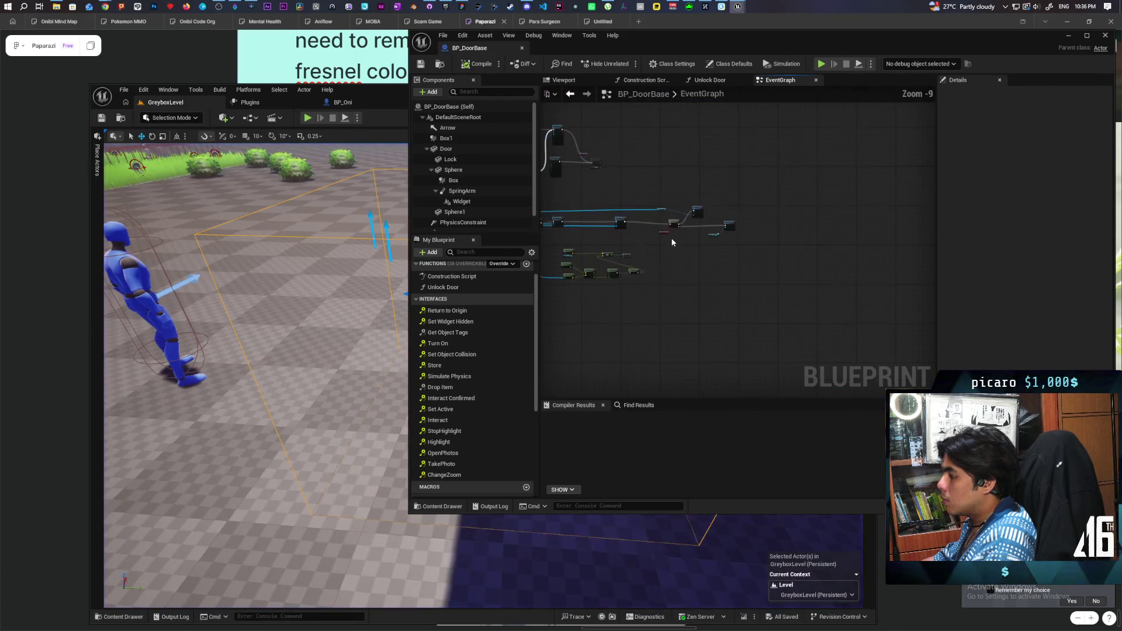
pyautogui.scroll(9, 685, 226)
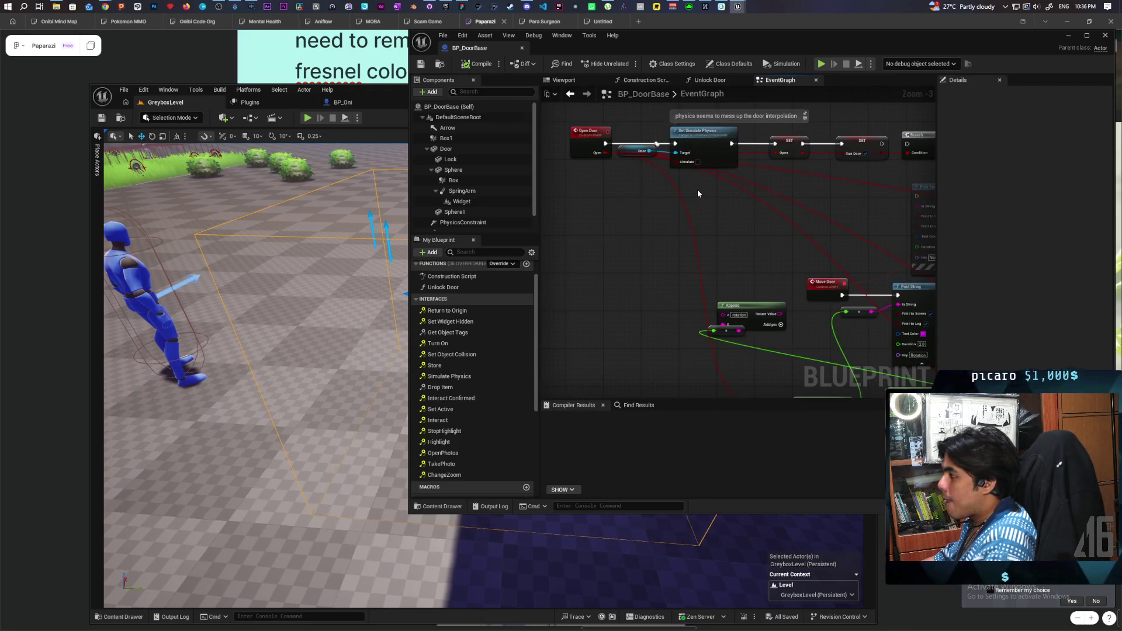
pyautogui.moveTo(770, 206)
pyautogui.mouseDown()
pyautogui.moveTo(694, 233)
pyautogui.moveTo(771, 228)
pyautogui.moveTo(747, 247)
pyautogui.mouseUp()
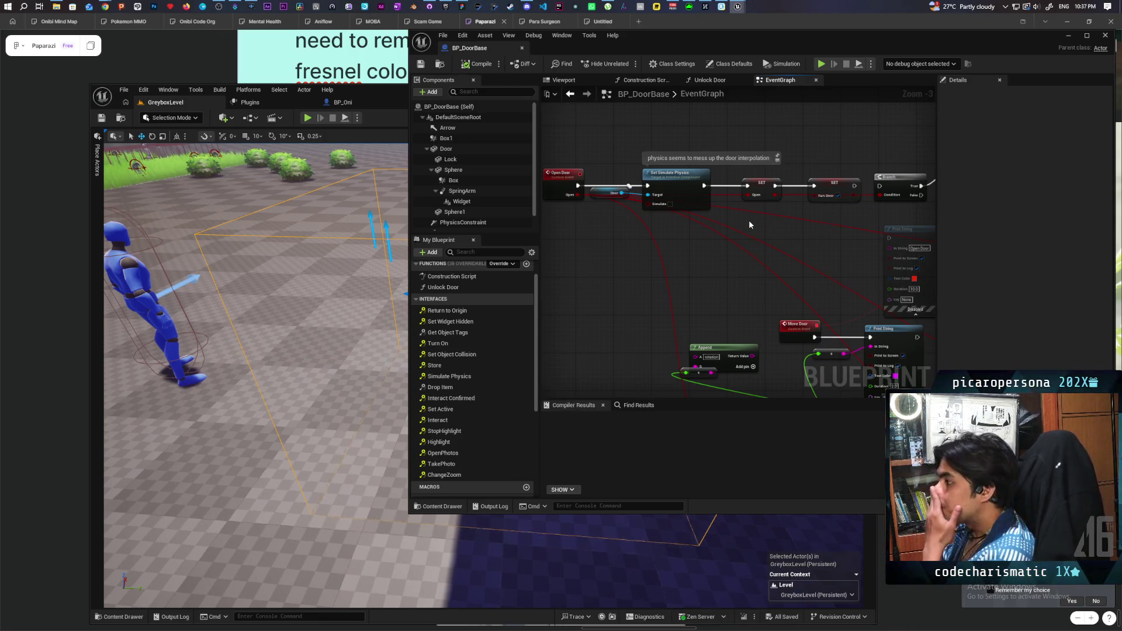
pyautogui.moveTo(695, 244)
pyautogui.mouseDown()
pyautogui.moveTo(736, 243)
pyautogui.moveTo(703, 258)
pyautogui.mouseUp()
pyautogui.rightClick(681, 194)
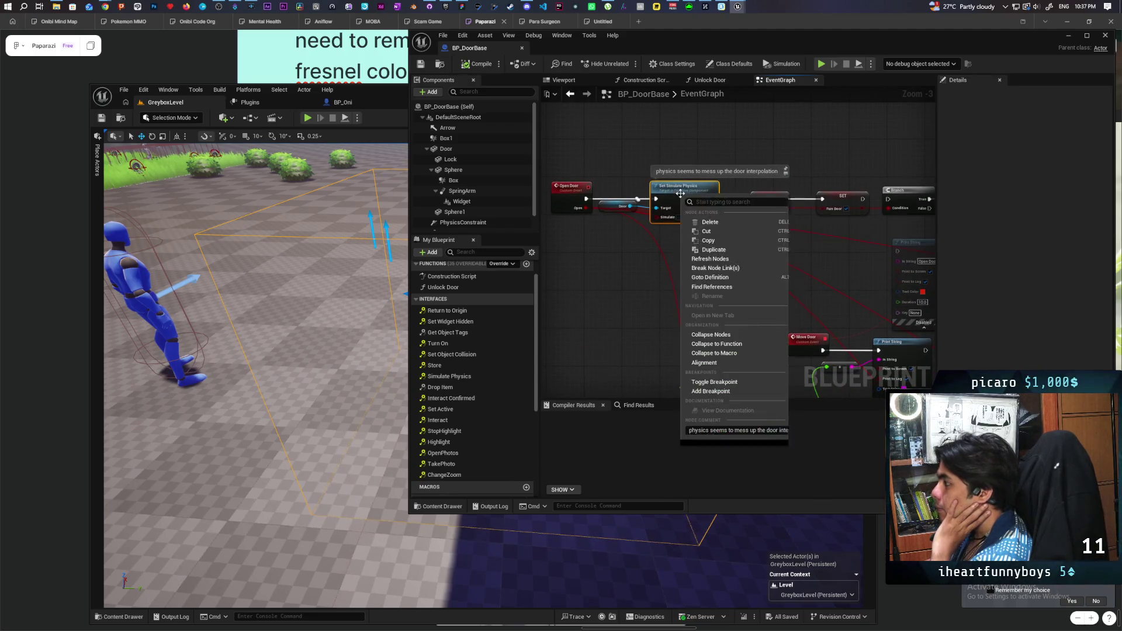
# Find references to Set Simulate Physics by name across BP_DoorBase
pyautogui.moveTo(752, 288)
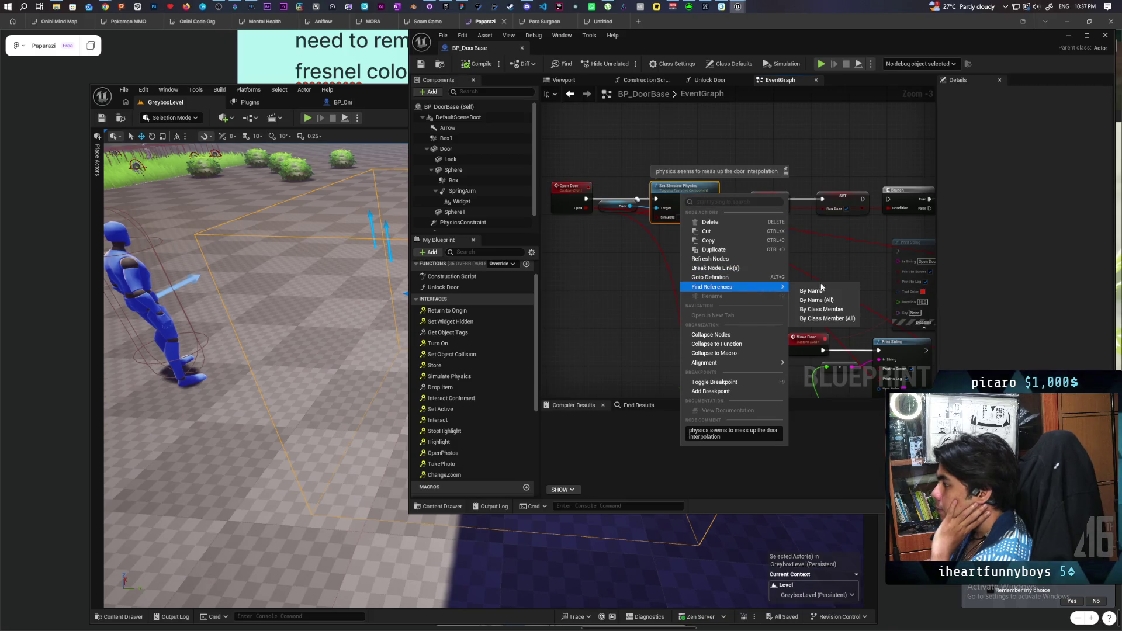
pyautogui.click(828, 309)
pyautogui.click(591, 442)
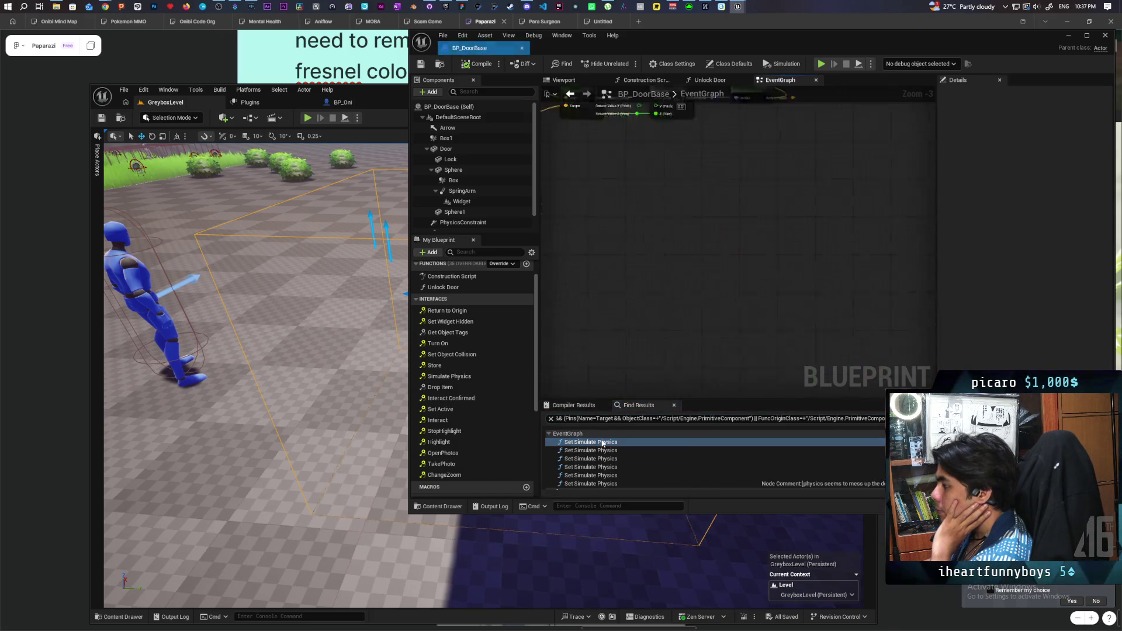
# Jump to the second Set Simulate Physics result and center the door desync workaround nodes
pyautogui.scroll(-5, 626, 345)
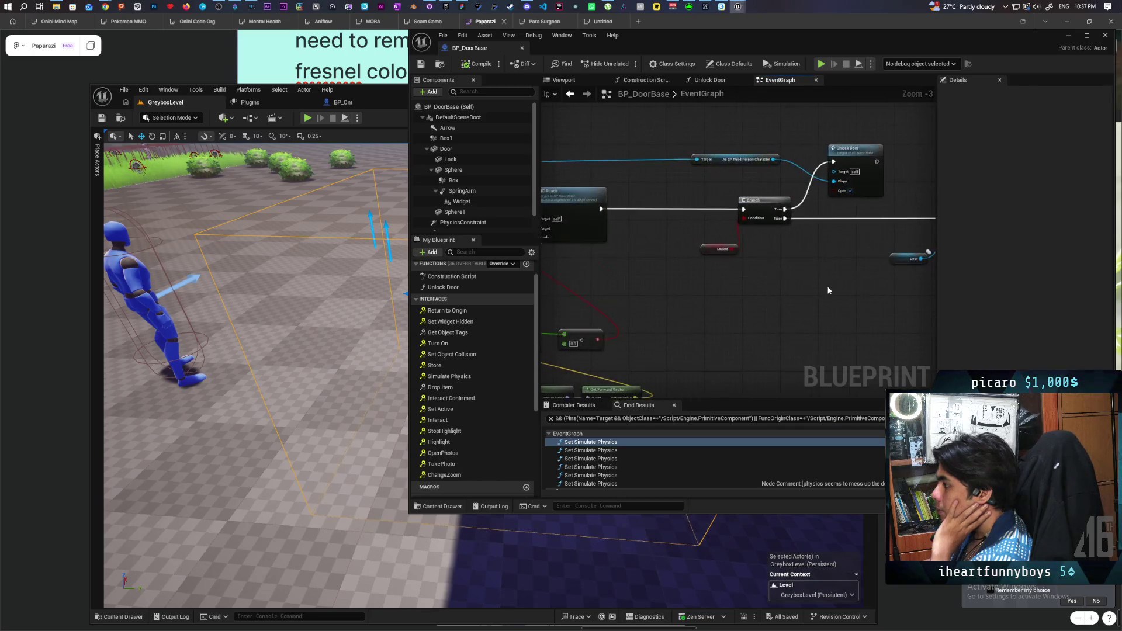
pyautogui.scroll(-1, 871, 298)
pyautogui.moveTo(871, 299)
pyautogui.mouseDown()
pyautogui.moveTo(746, 222)
pyautogui.moveTo(766, 242)
pyautogui.mouseUp()
pyautogui.scroll(6, 765, 242)
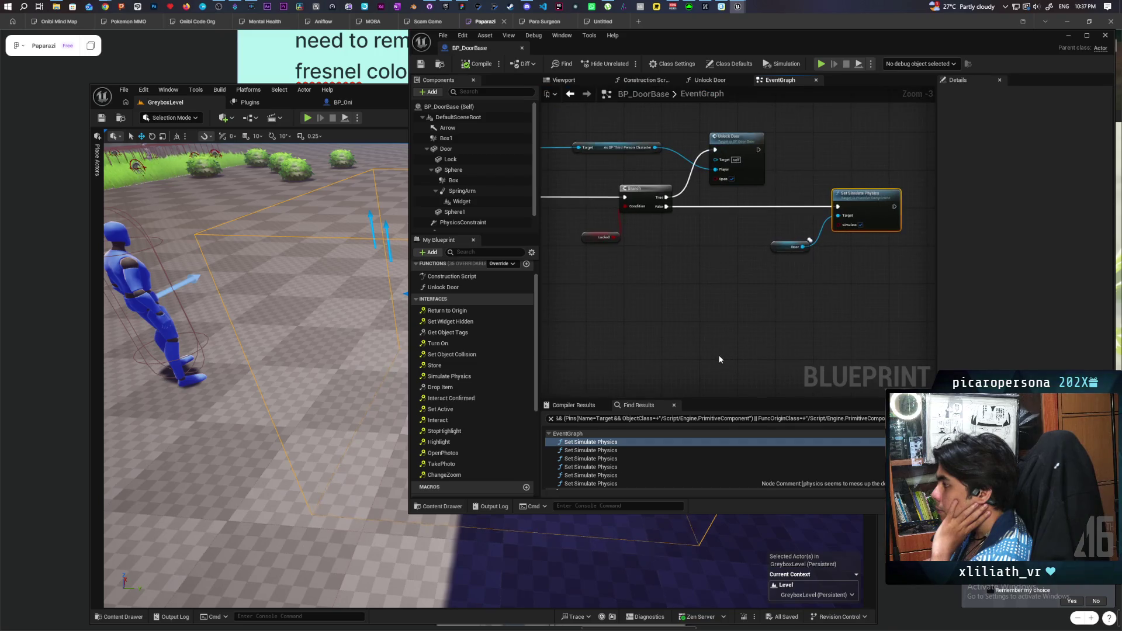
pyautogui.click(608, 450)
pyautogui.moveTo(673, 325); pyautogui.dragTo(871, 282)
pyautogui.moveTo(854, 227); pyautogui.dragTo(743, 307)
pyautogui.scroll(1, 624, 278)
pyautogui.moveTo(852, 323)
pyautogui.mouseDown()
pyautogui.moveTo(783, 291)
pyautogui.moveTo(821, 280)
pyautogui.mouseUp()
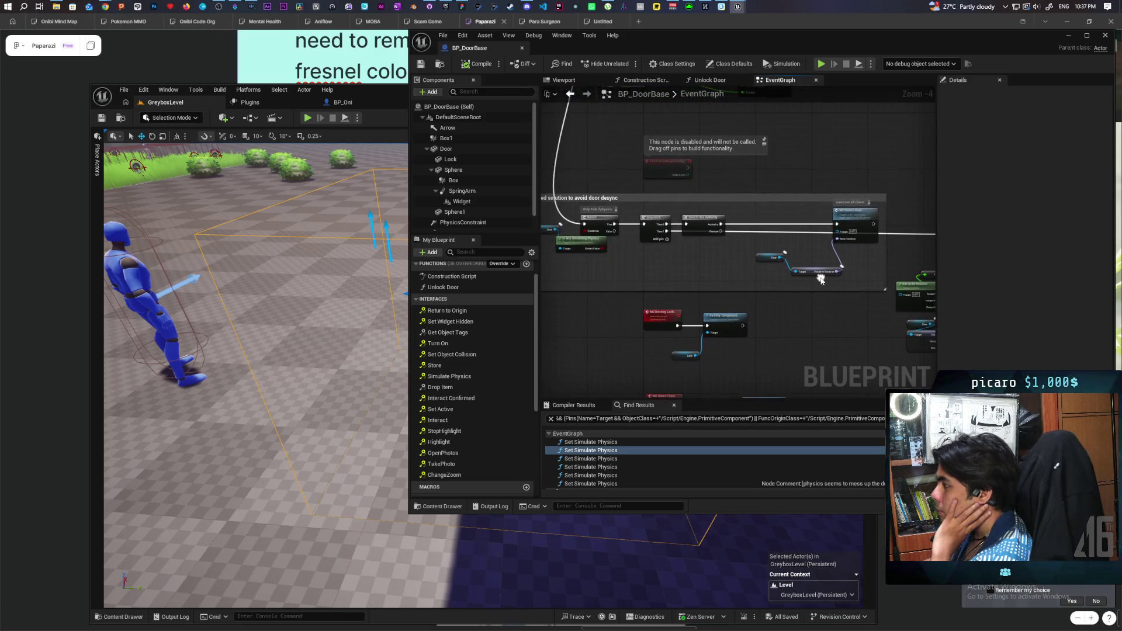
# Survey the graph nodes surrounding the door desync comment
pyautogui.moveTo(756, 303)
pyautogui.mouseDown()
pyautogui.moveTo(676, 318)
pyautogui.moveTo(612, 309)
pyautogui.mouseUp()
pyautogui.moveTo(848, 298)
pyautogui.mouseDown()
pyautogui.moveTo(742, 300)
pyautogui.moveTo(898, 281)
pyautogui.moveTo(695, 290)
pyautogui.moveTo(709, 258)
pyautogui.moveTo(704, 386)
pyautogui.mouseUp()
pyautogui.moveTo(641, 257)
pyautogui.mouseDown()
pyautogui.moveTo(619, 380)
pyautogui.moveTo(660, 266)
pyautogui.mouseUp()
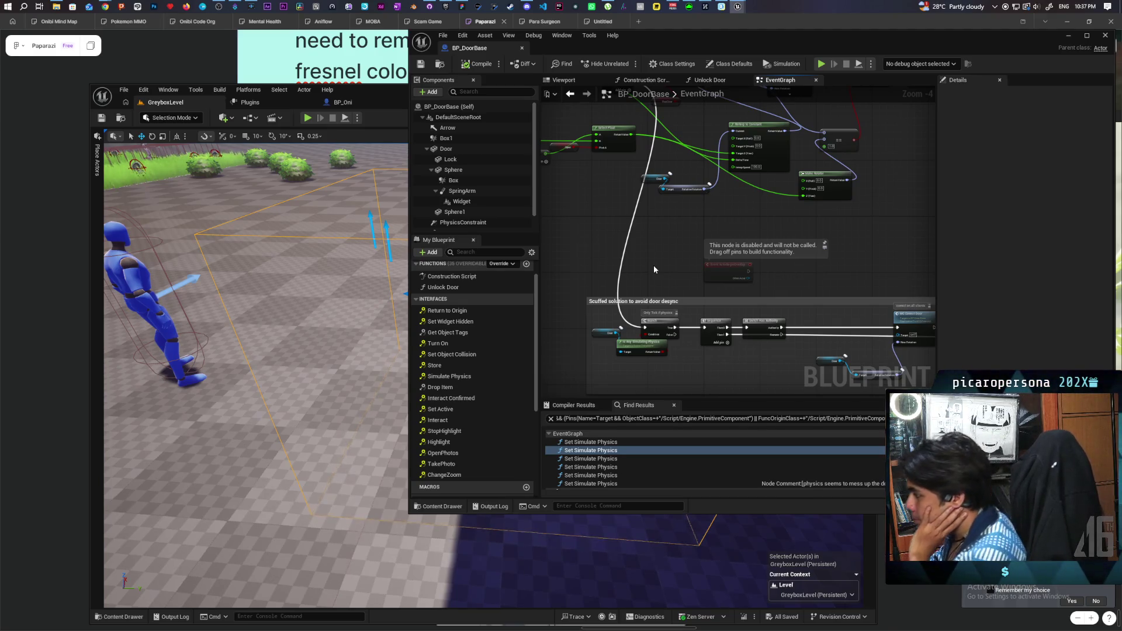
pyautogui.moveTo(692, 264)
pyautogui.mouseDown()
pyautogui.moveTo(555, 187)
pyautogui.moveTo(585, 193)
pyautogui.moveTo(729, 159)
pyautogui.mouseUp()
pyautogui.scroll(1, 672, 205)
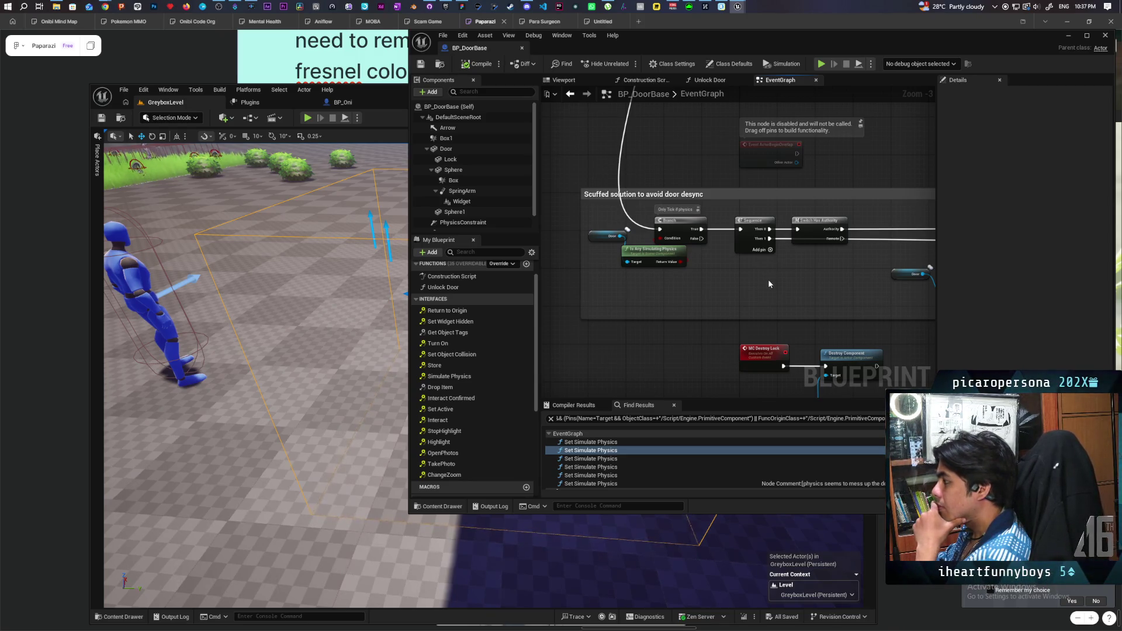
pyautogui.scroll(-1, 788, 279)
pyautogui.moveTo(788, 280)
pyautogui.mouseDown()
pyautogui.moveTo(752, 251)
pyautogui.moveTo(675, 244)
pyautogui.mouseUp()
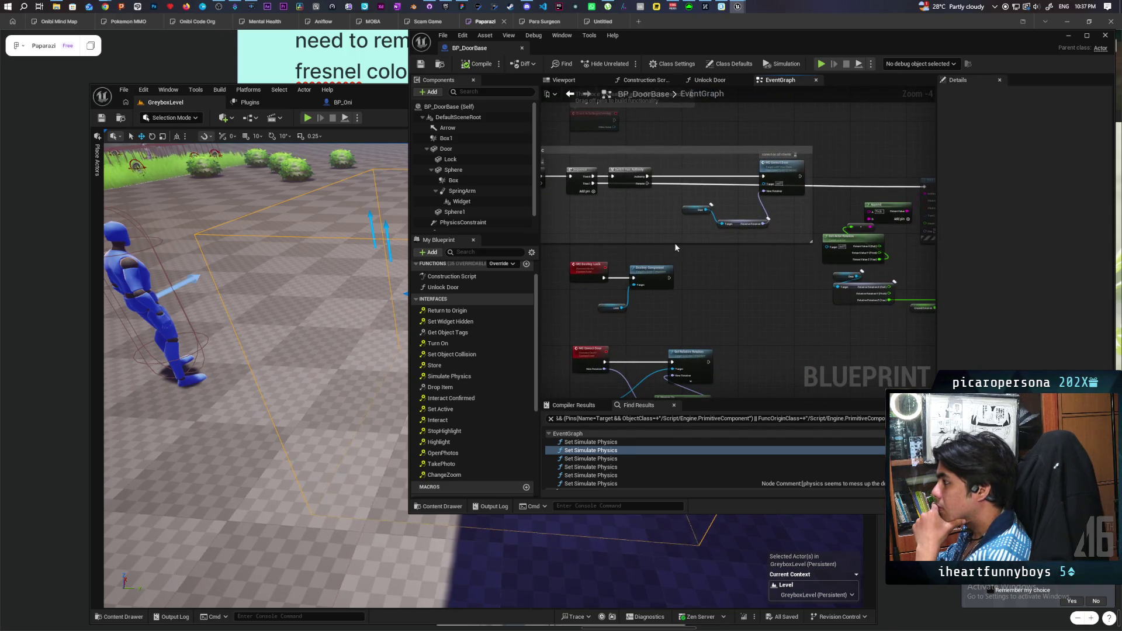
pyautogui.scroll(-2, 675, 243)
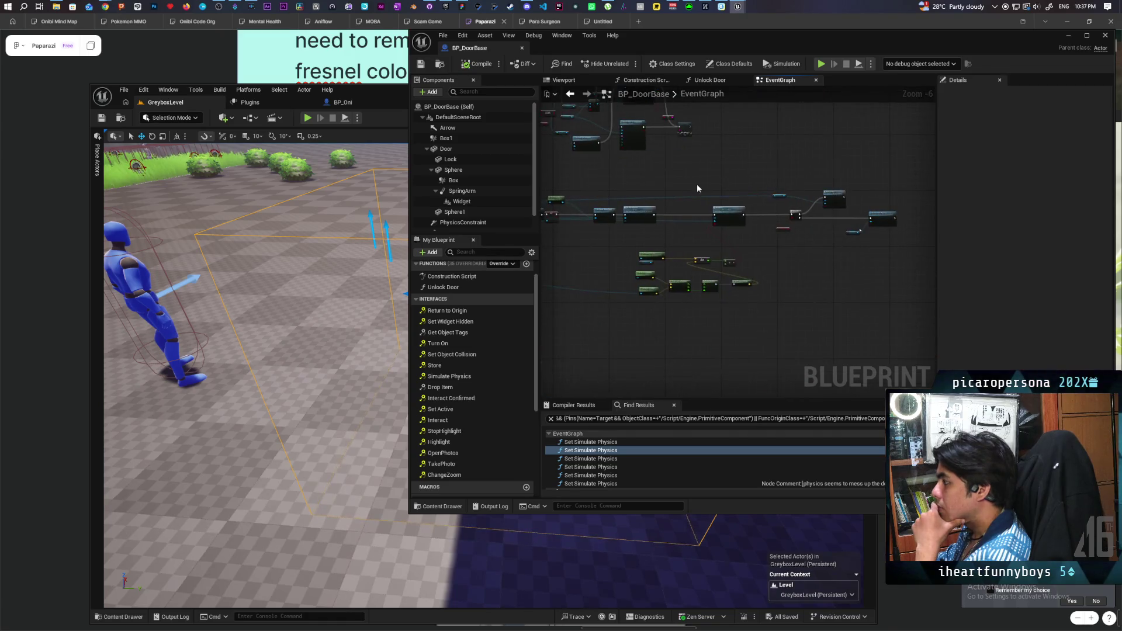
pyautogui.scroll(1, 697, 189)
pyautogui.scroll(2, 689, 195)
# Follow the interact and Detach from Stack logic and select the SET Player node to show its details
pyautogui.moveTo(710, 258); pyautogui.dragTo(652, 220)
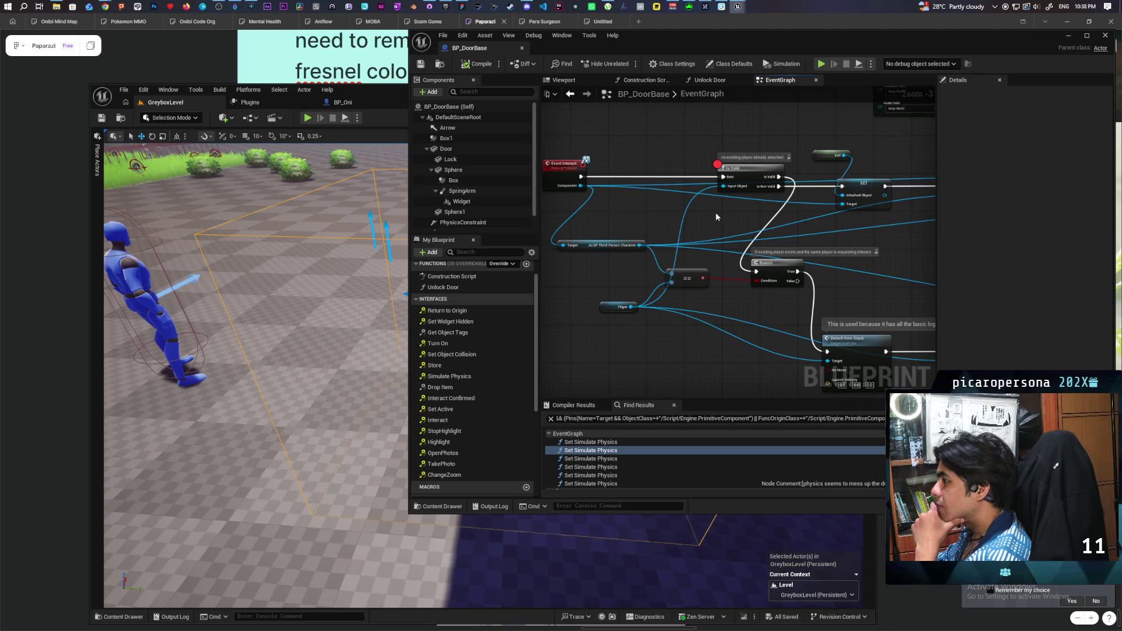
pyautogui.moveTo(716, 212); pyautogui.dragTo(545, 240)
pyautogui.moveTo(808, 295)
pyautogui.mouseDown()
pyautogui.moveTo(682, 283)
pyautogui.moveTo(692, 261)
pyautogui.mouseUp()
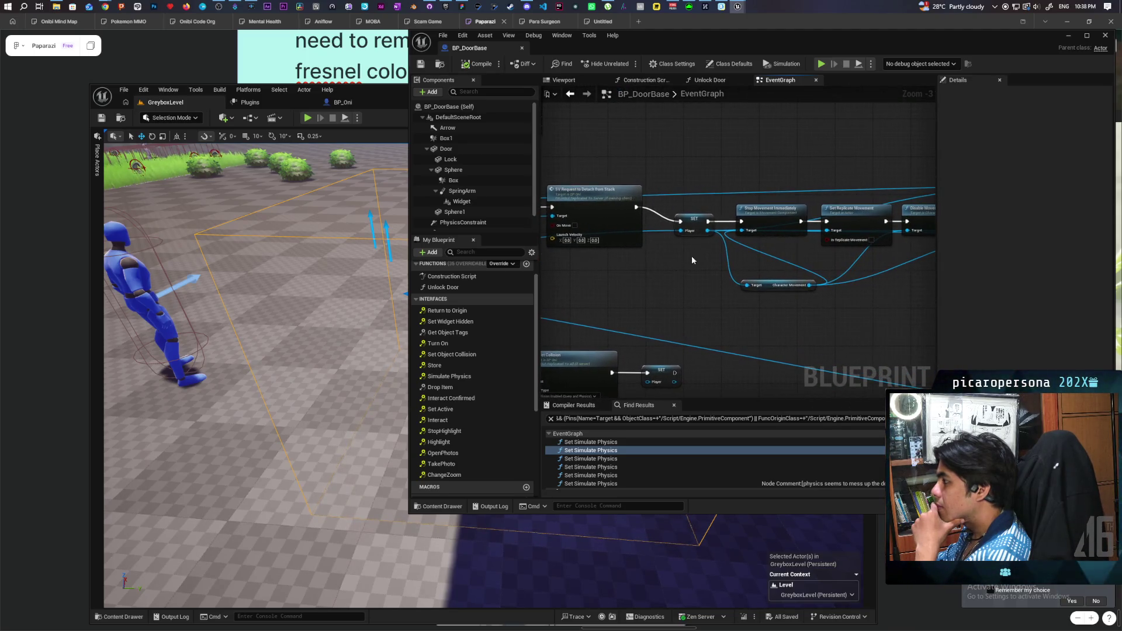
pyautogui.click(697, 220)
pyautogui.moveTo(675, 283); pyautogui.dragTo(936, 271)
pyautogui.moveTo(807, 274)
pyautogui.mouseDown()
pyautogui.moveTo(676, 283)
pyautogui.moveTo(697, 274)
pyautogui.mouseUp()
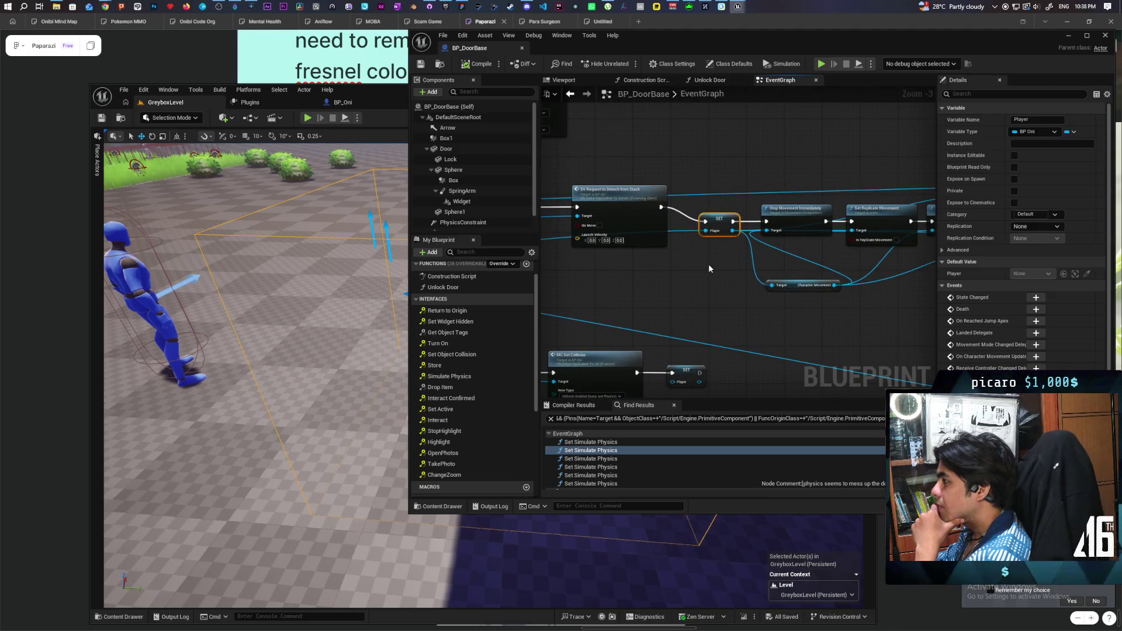
# Pan back to center the 'Scuffed solution to avoid door desync' comment
pyautogui.scroll(-1, 709, 264)
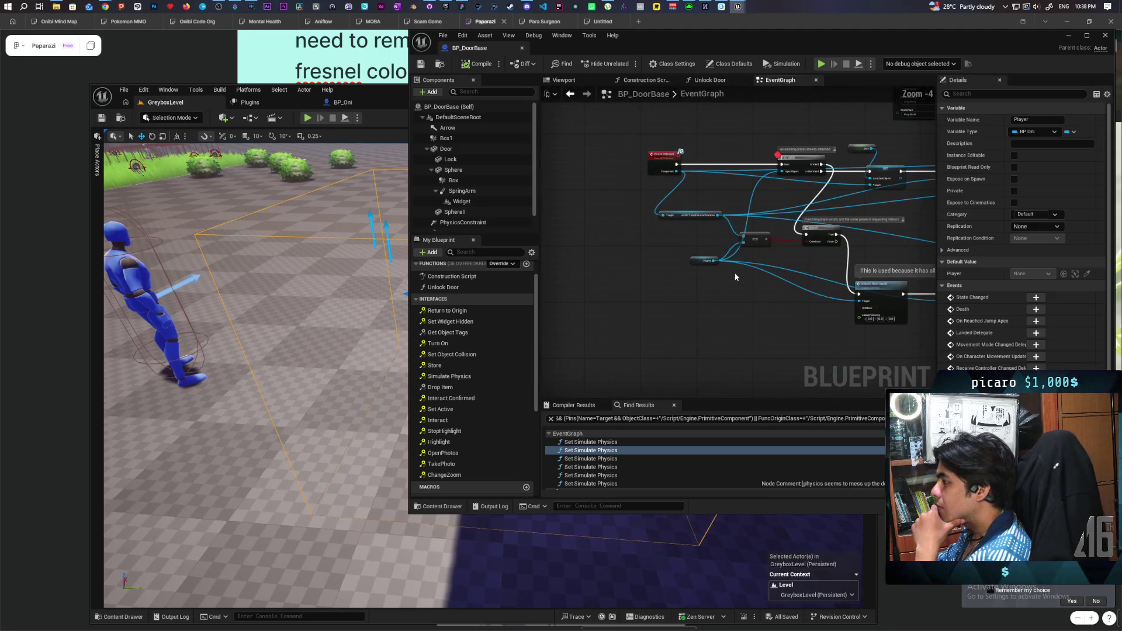
pyautogui.moveTo(791, 307); pyautogui.dragTo(770, 299)
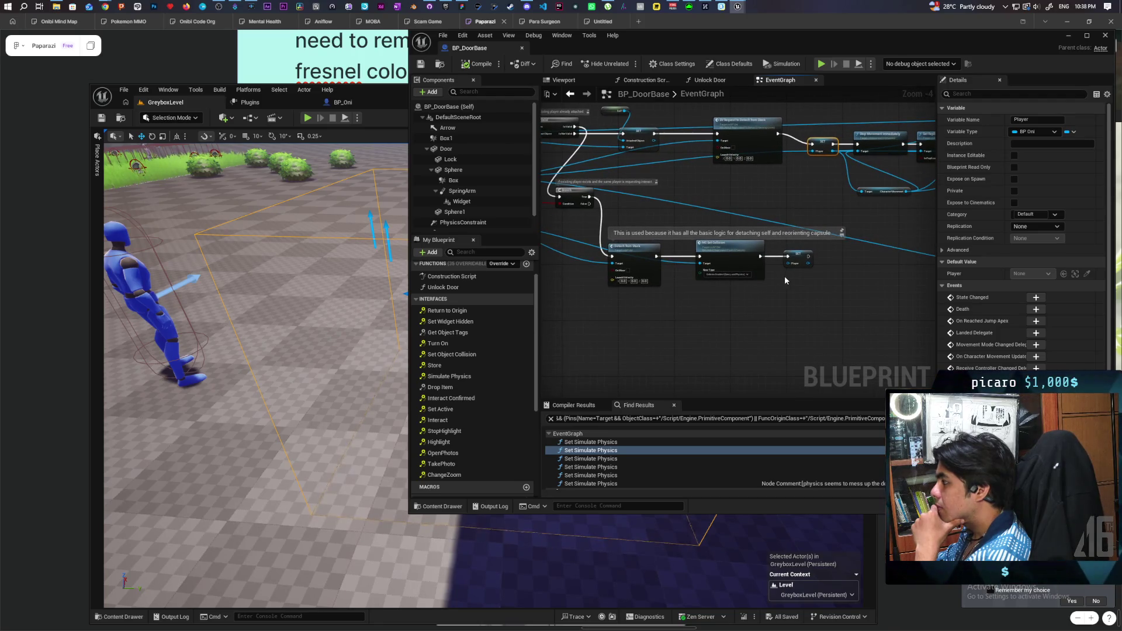
pyautogui.scroll(-2, 714, 286)
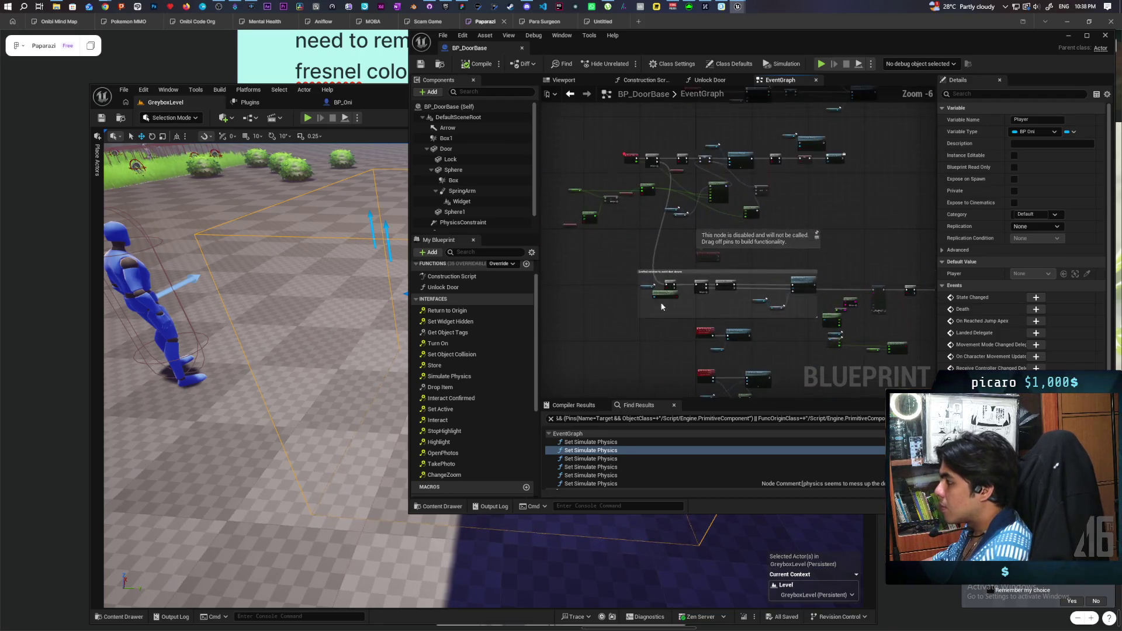
pyautogui.scroll(4, 662, 306)
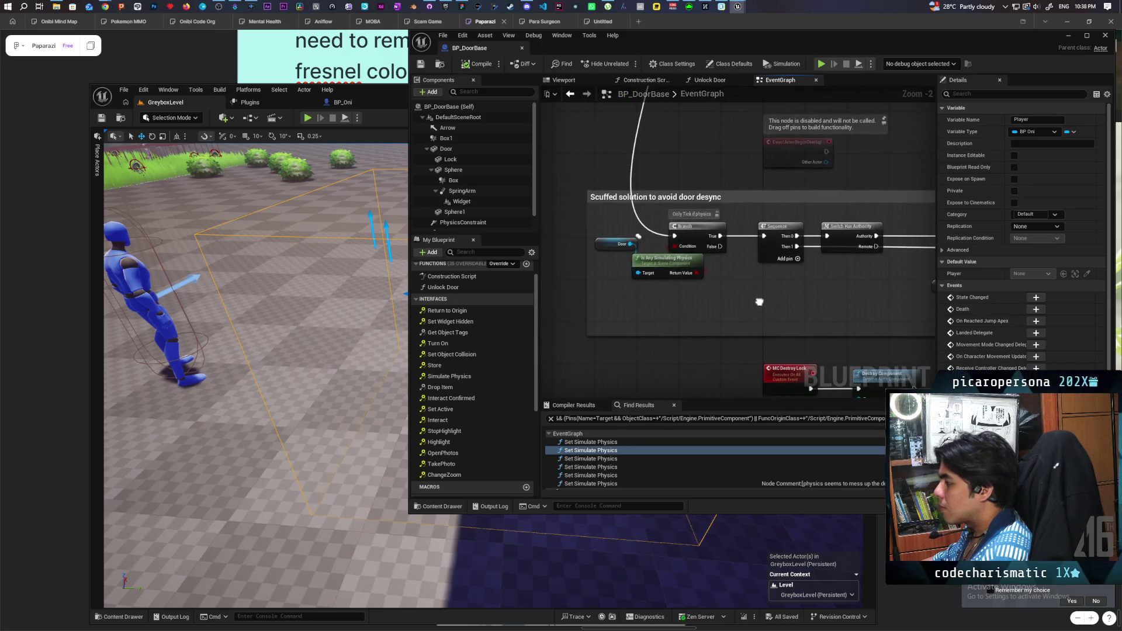
pyautogui.moveTo(760, 301); pyautogui.dragTo(730, 301)
pyautogui.moveTo(666, 226)
pyautogui.mouseDown()
pyautogui.moveTo(694, 250)
pyautogui.moveTo(694, 398)
pyautogui.moveTo(681, 253)
pyautogui.moveTo(665, 226)
pyautogui.moveTo(673, 253)
pyautogui.moveTo(657, 240)
pyautogui.mouseUp()
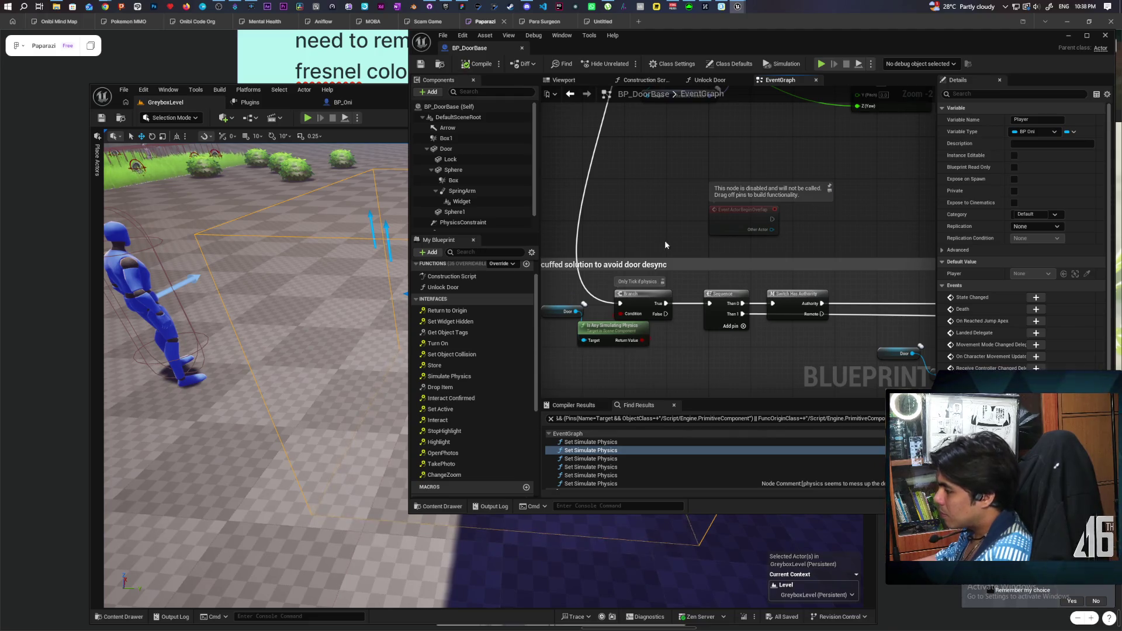
pyautogui.rightClick(691, 364)
pyautogui.write('get player')
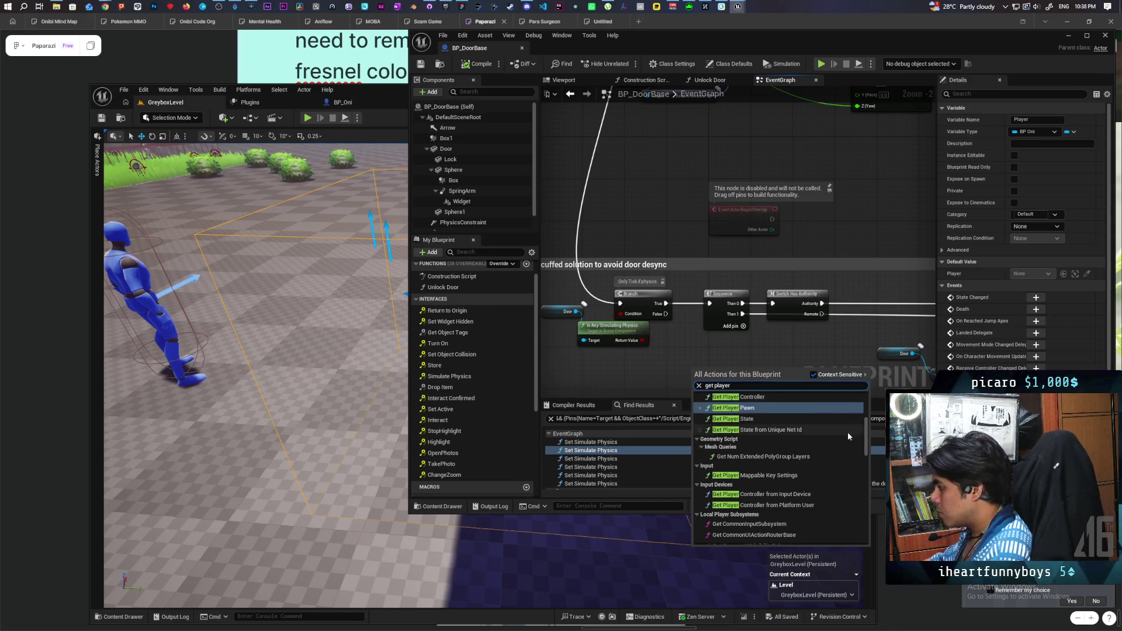
pyautogui.scroll(-5, 847, 432)
pyautogui.scroll(-3, 848, 434)
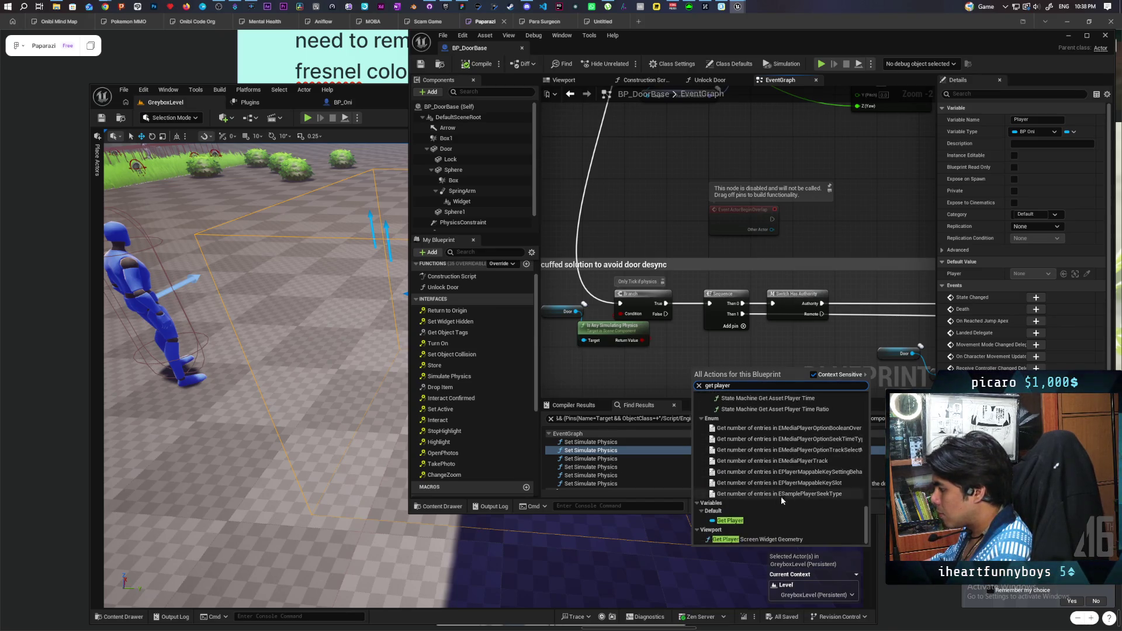
pyautogui.click(758, 514)
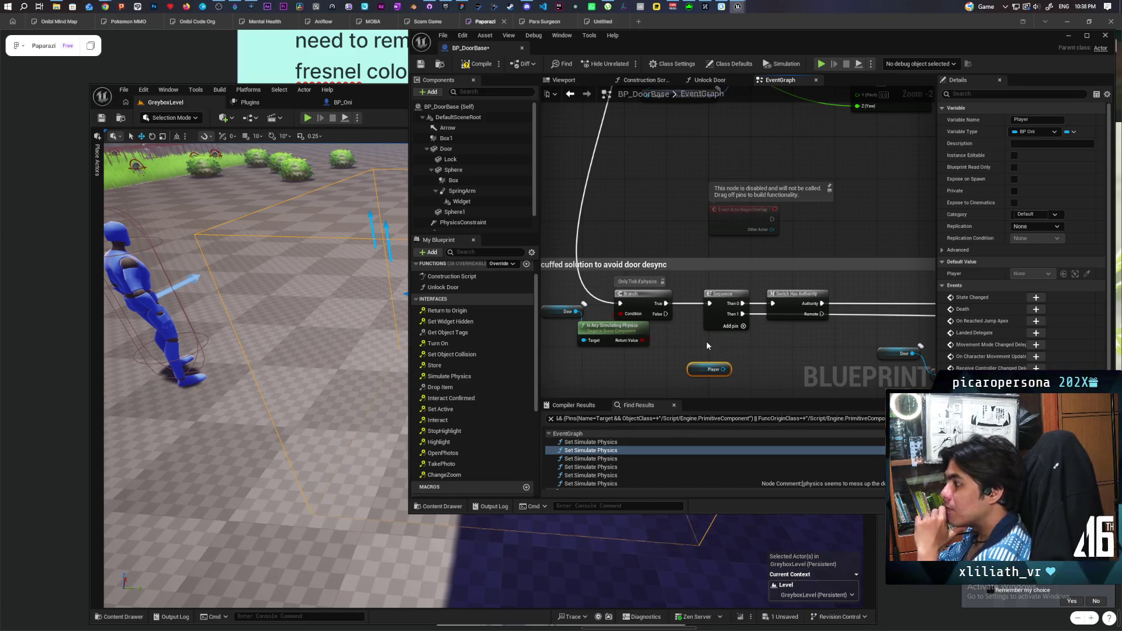
pyautogui.scroll(-5, 707, 345)
pyautogui.scroll(-5, 648, 370)
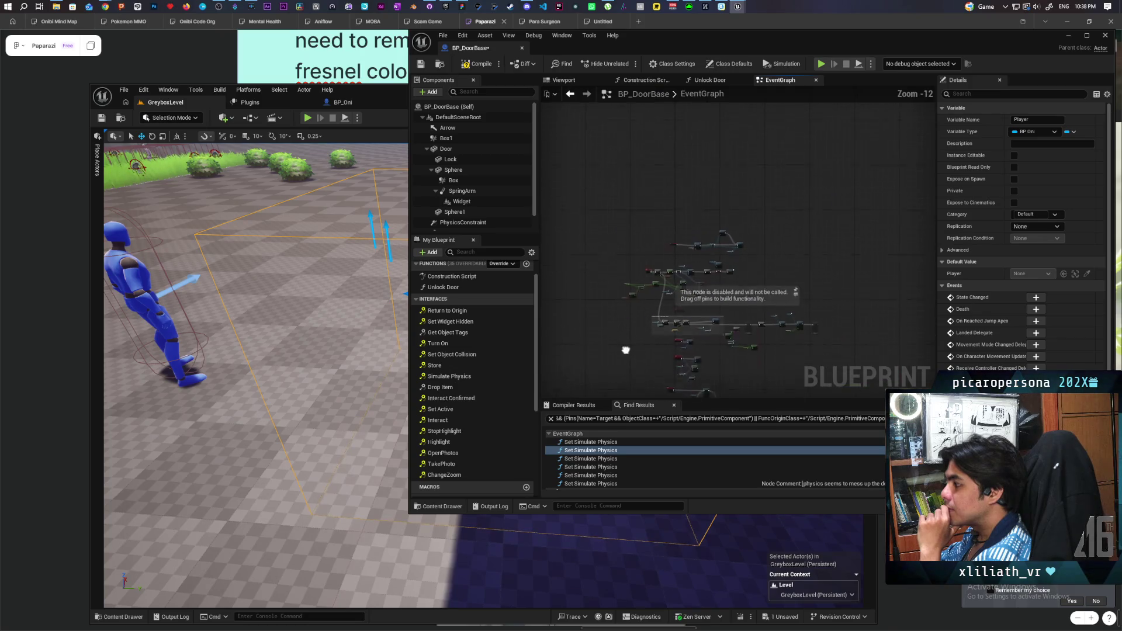
pyautogui.moveTo(713, 335); pyautogui.dragTo(752, 268)
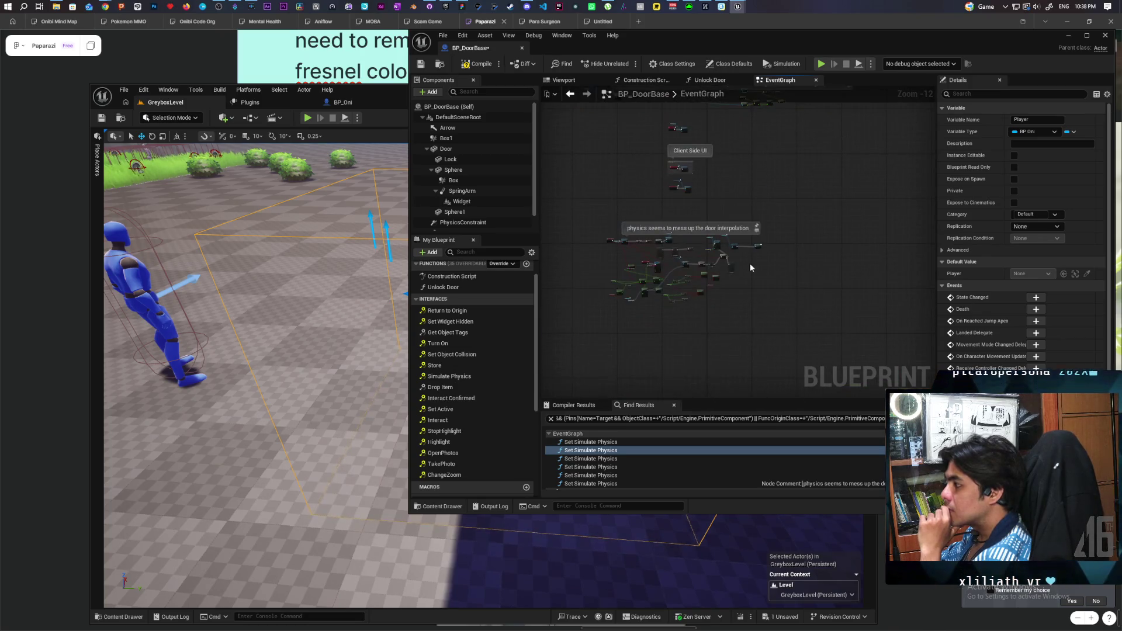
pyautogui.scroll(9, 655, 249)
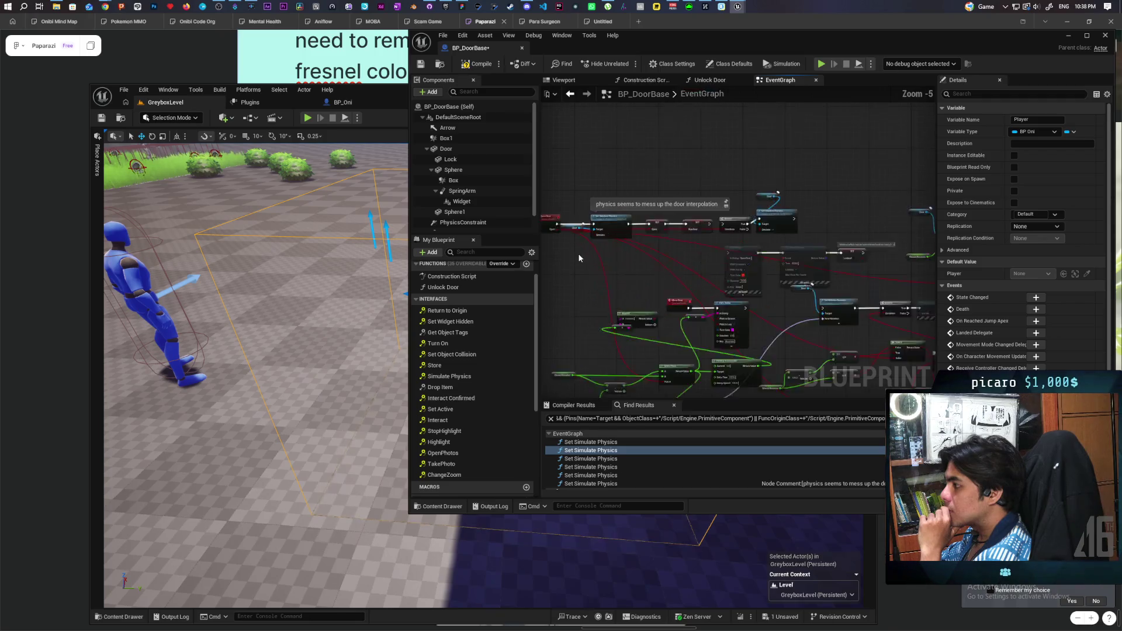
pyautogui.moveTo(566, 254)
pyautogui.mouseDown()
pyautogui.moveTo(686, 258)
pyautogui.moveTo(622, 255)
pyautogui.mouseUp()
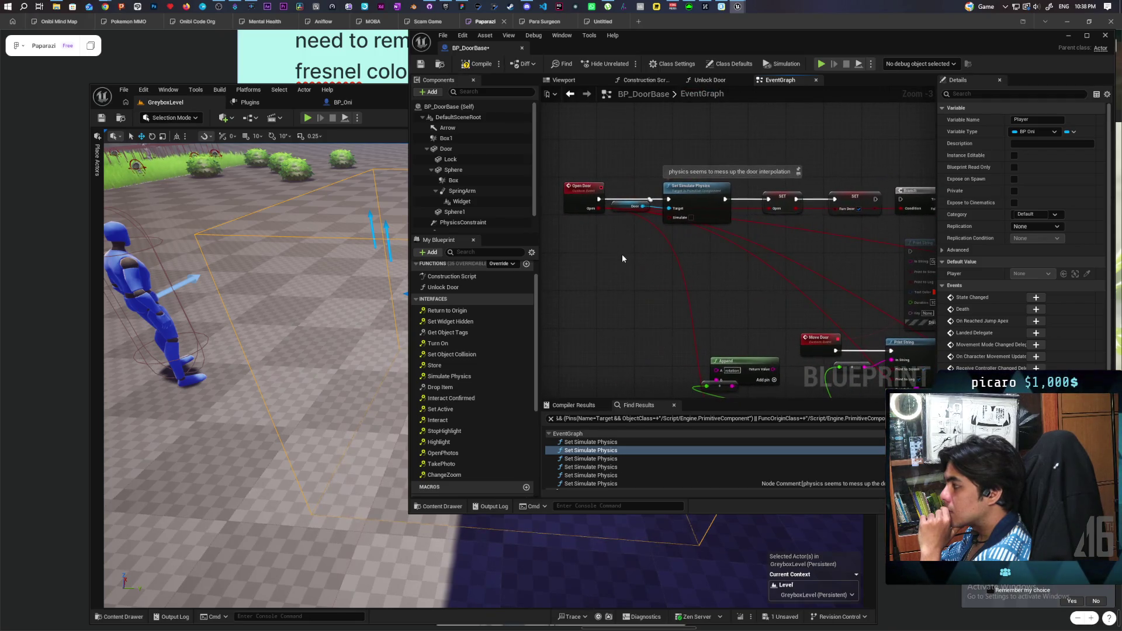
pyautogui.moveTo(813, 220); pyautogui.dragTo(753, 254)
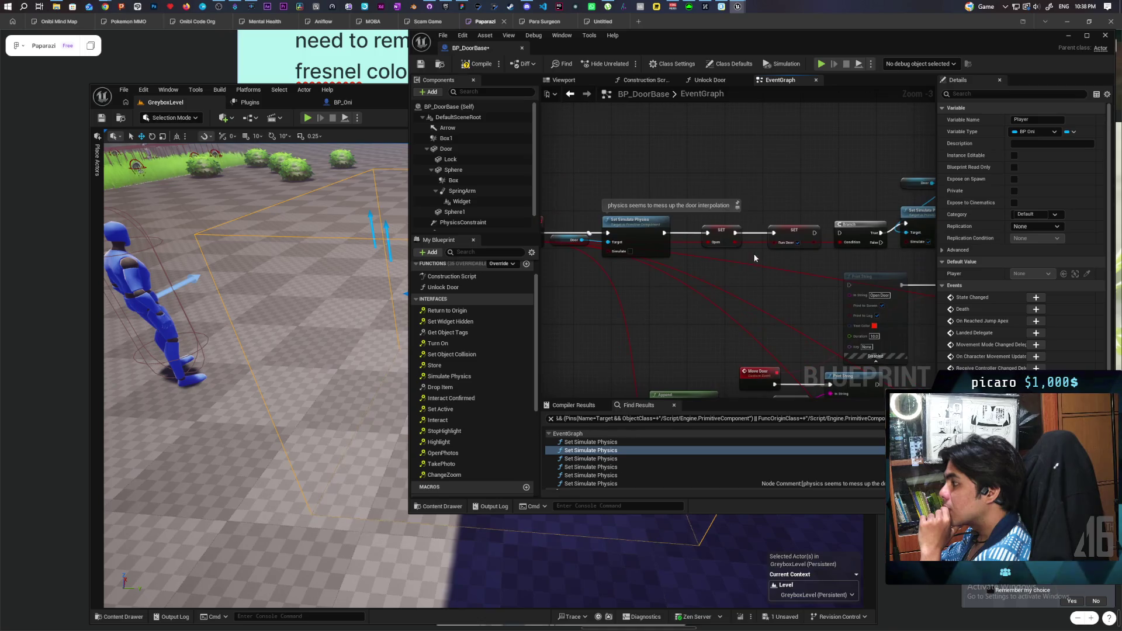
pyautogui.scroll(-5, 796, 179)
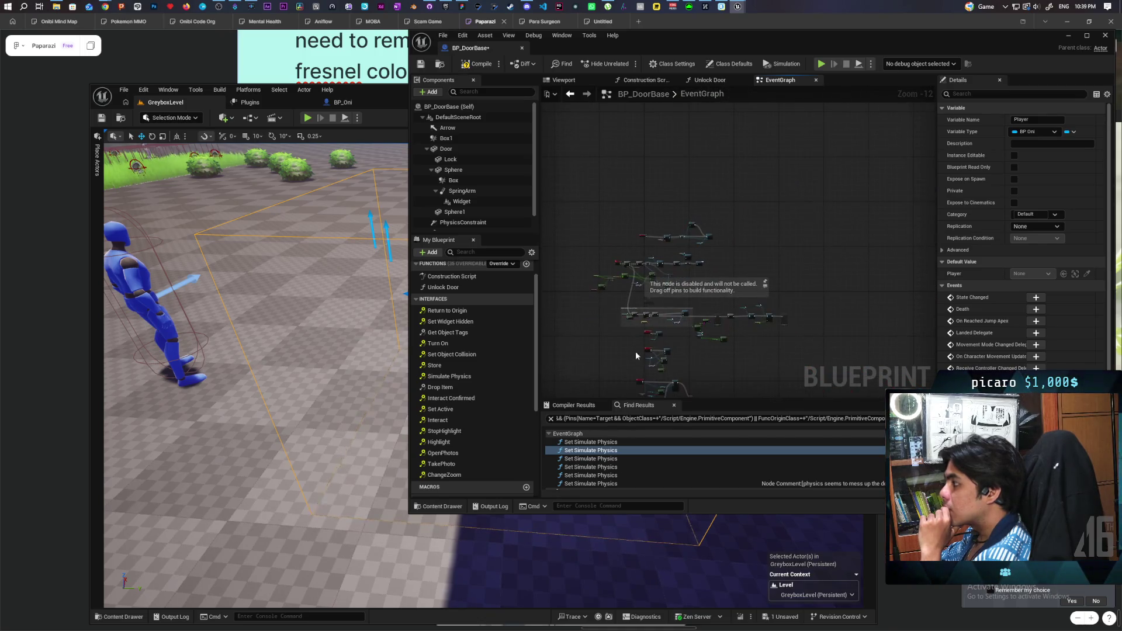
pyautogui.scroll(5, 654, 290)
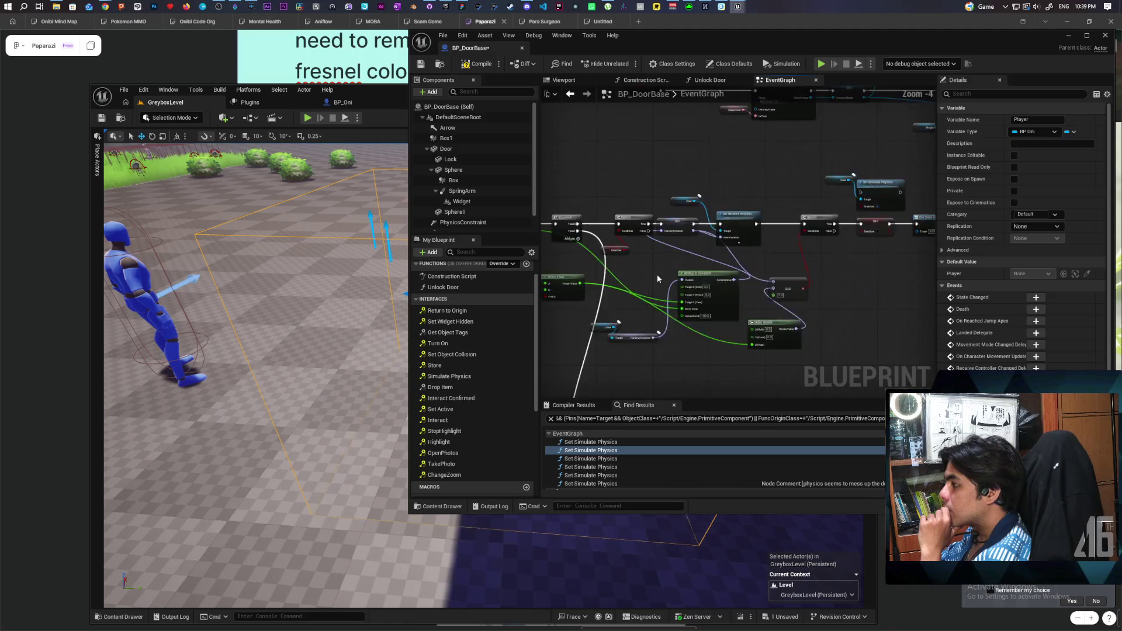
pyautogui.moveTo(684, 277); pyautogui.dragTo(621, 285)
pyautogui.moveTo(785, 294)
pyautogui.mouseDown()
pyautogui.moveTo(631, 292)
pyautogui.moveTo(771, 281)
pyautogui.moveTo(830, 263)
pyautogui.moveTo(726, 236)
pyautogui.moveTo(631, 263)
pyautogui.moveTo(717, 260)
pyautogui.moveTo(577, 255)
pyautogui.moveTo(652, 222)
pyautogui.moveTo(631, 174)
pyautogui.mouseUp()
pyautogui.scroll(1, 764, 292)
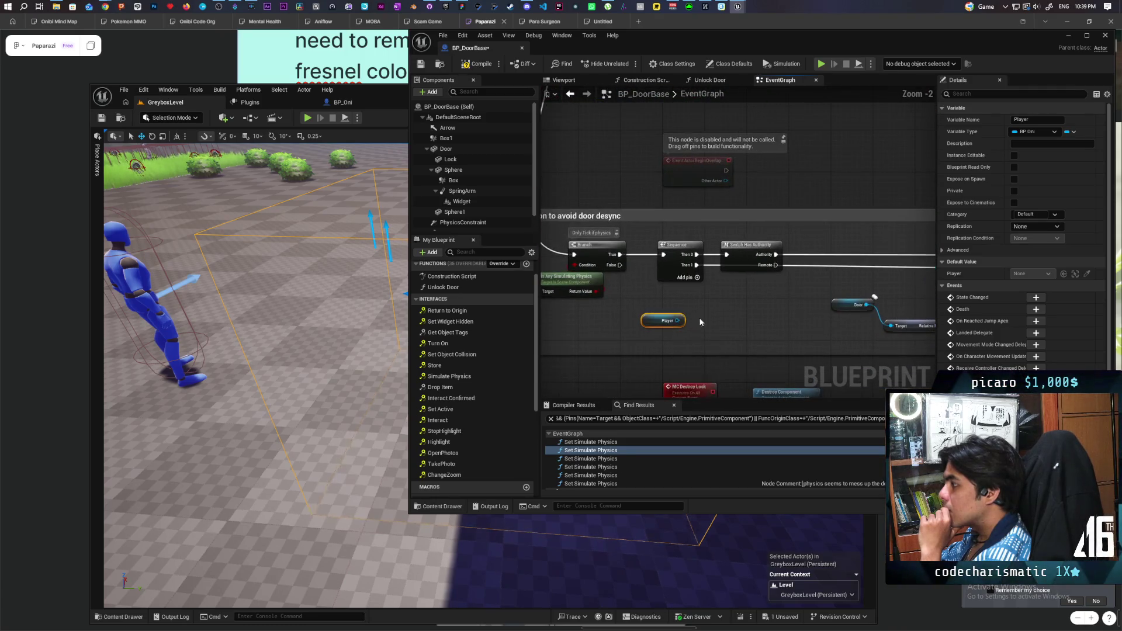
# Convert the Player getter to a validated get and wire the Remote execution into it
pyautogui.scroll(2, 754, 313)
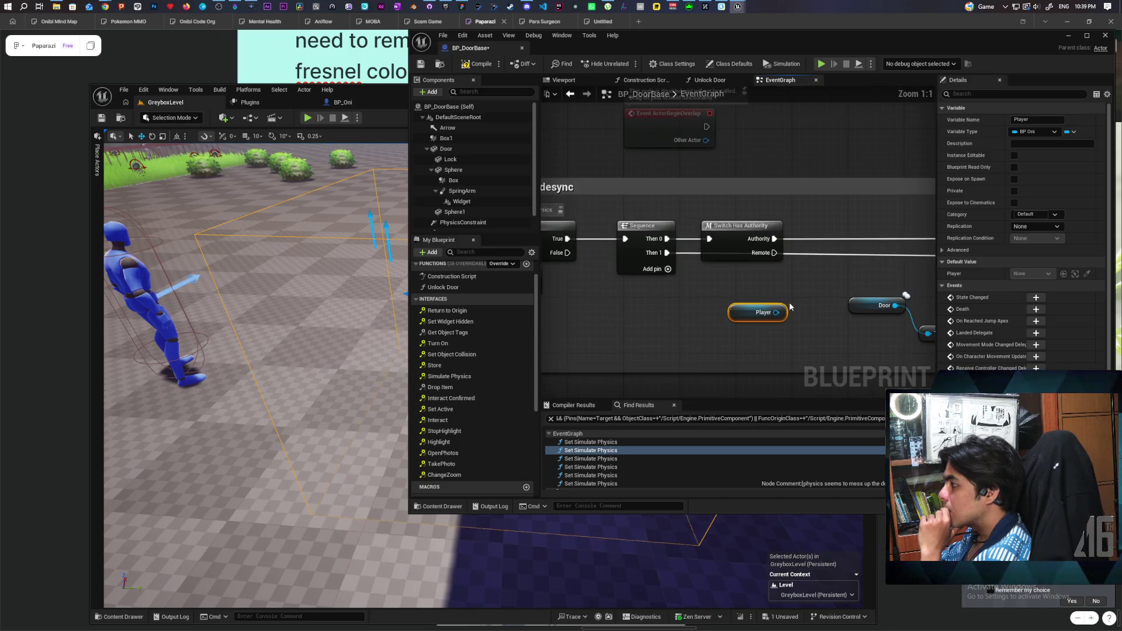
pyautogui.rightClick(747, 314)
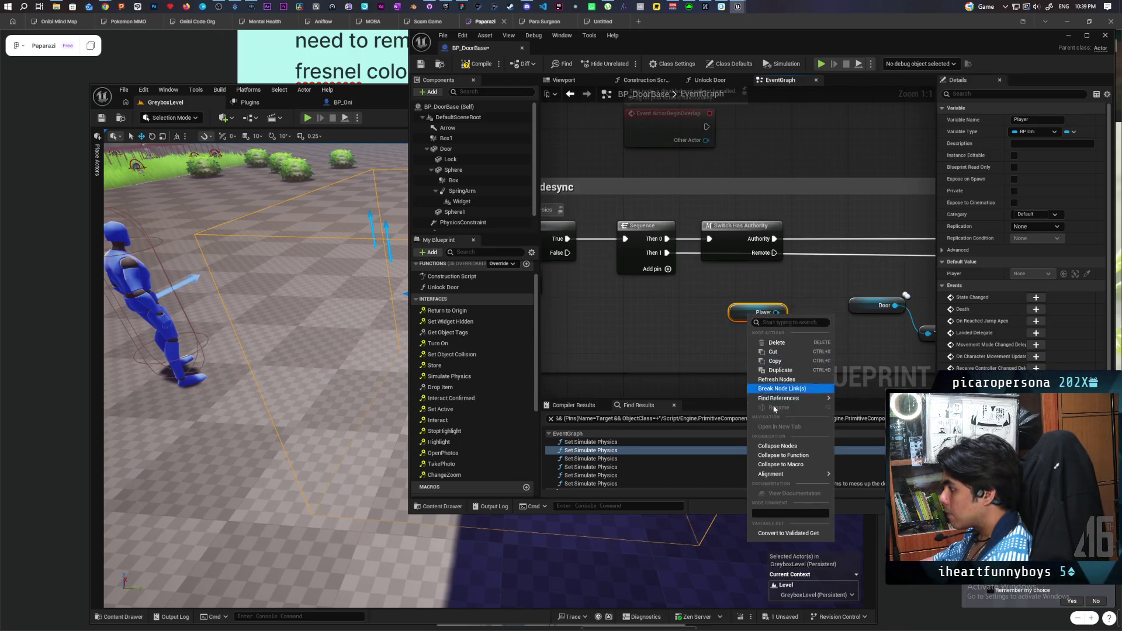
pyautogui.click(784, 533)
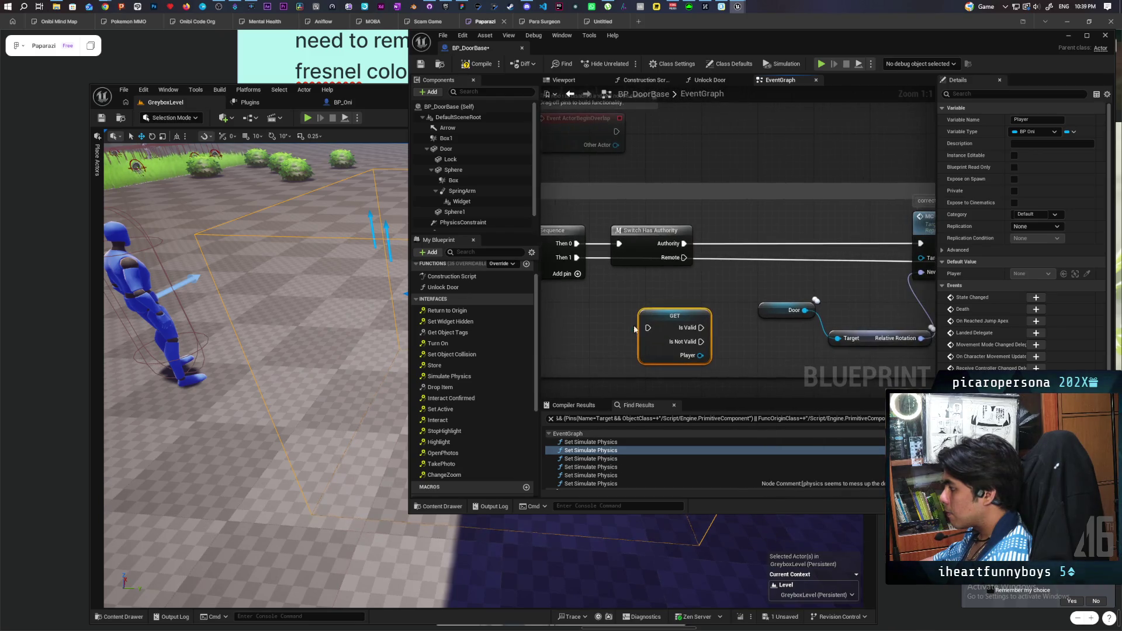
pyautogui.moveTo(577, 258)
pyautogui.mouseDown()
pyautogui.moveTo(711, 318)
pyautogui.moveTo(637, 274)
pyautogui.mouseUp()
pyautogui.moveTo(575, 257)
pyautogui.mouseDown()
pyautogui.moveTo(673, 292)
pyautogui.moveTo(723, 263)
pyautogui.mouseUp()
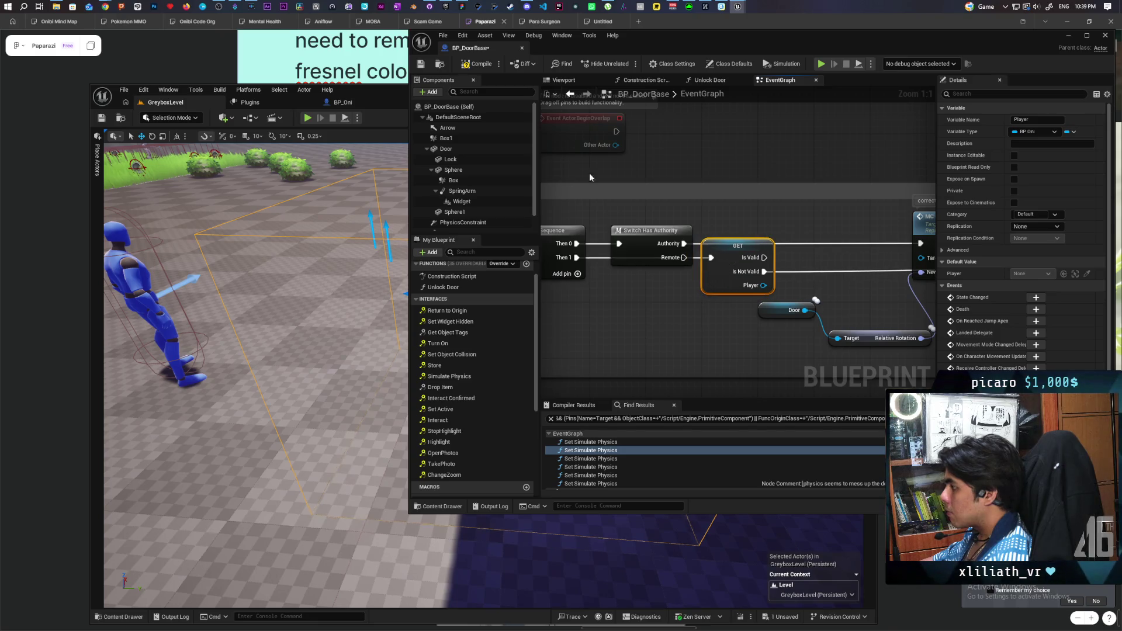
# Save BP_DoorBase, minimise its window, and start a two-client play session
pyautogui.hotkey('ctrl', 's')
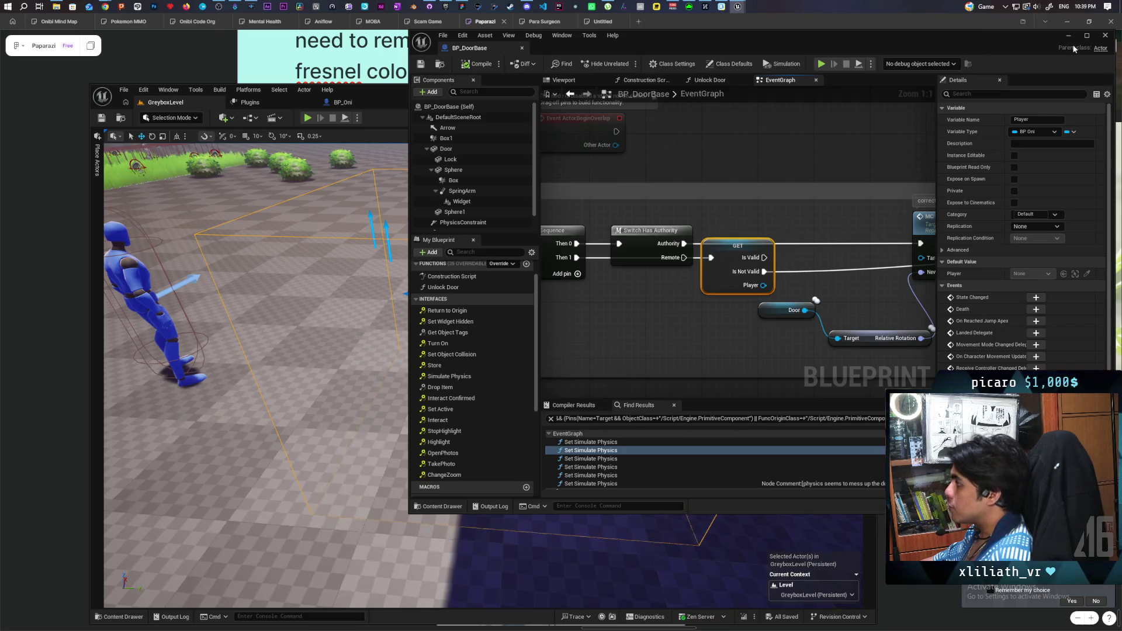
pyautogui.scroll(-7, 639, 194)
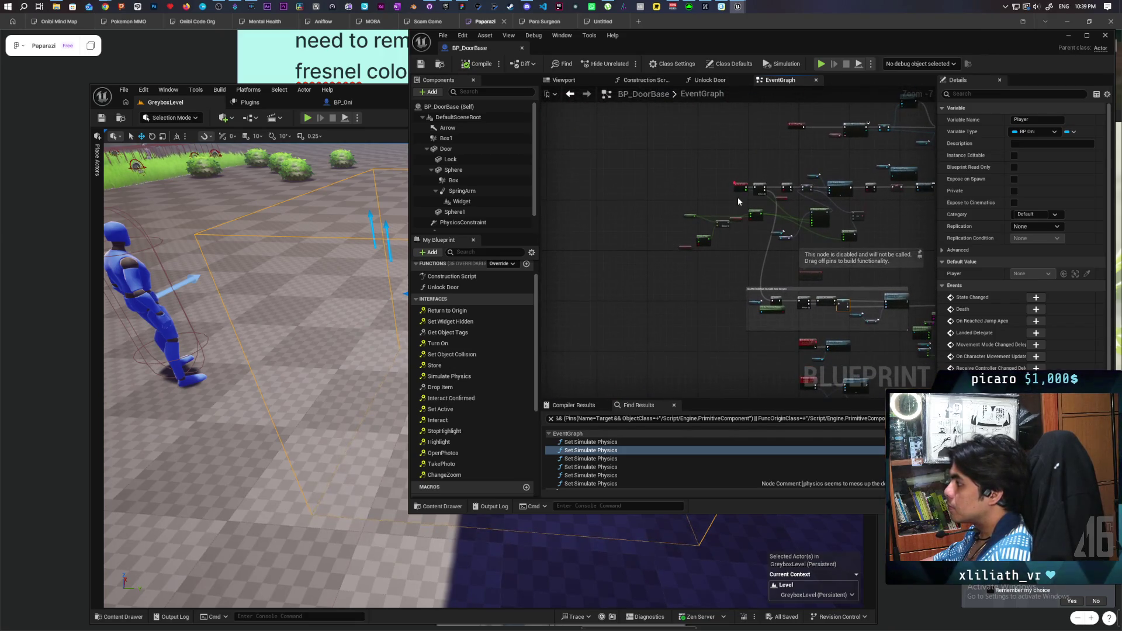
pyautogui.scroll(6, 725, 304)
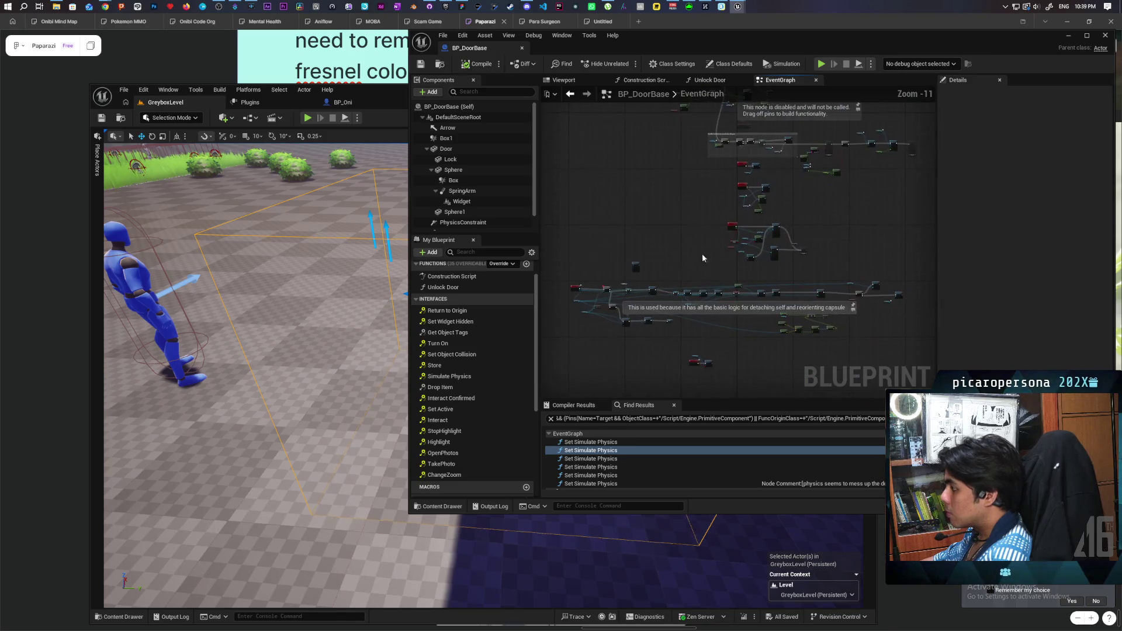
pyautogui.scroll(3, 667, 276)
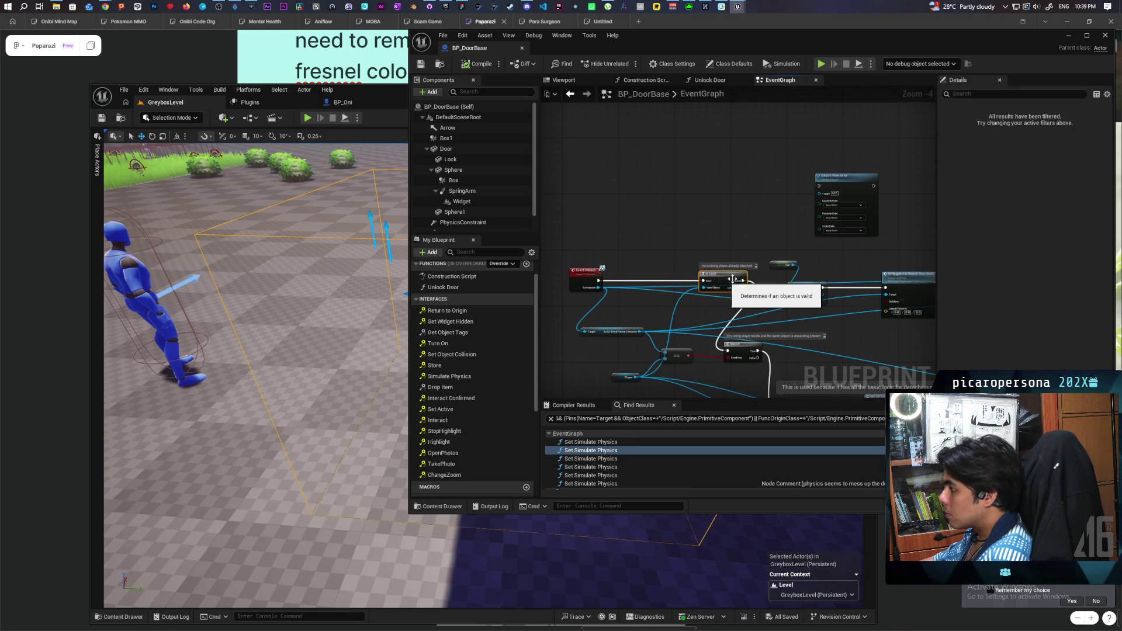
pyautogui.click(1069, 35)
pyautogui.click(308, 118)
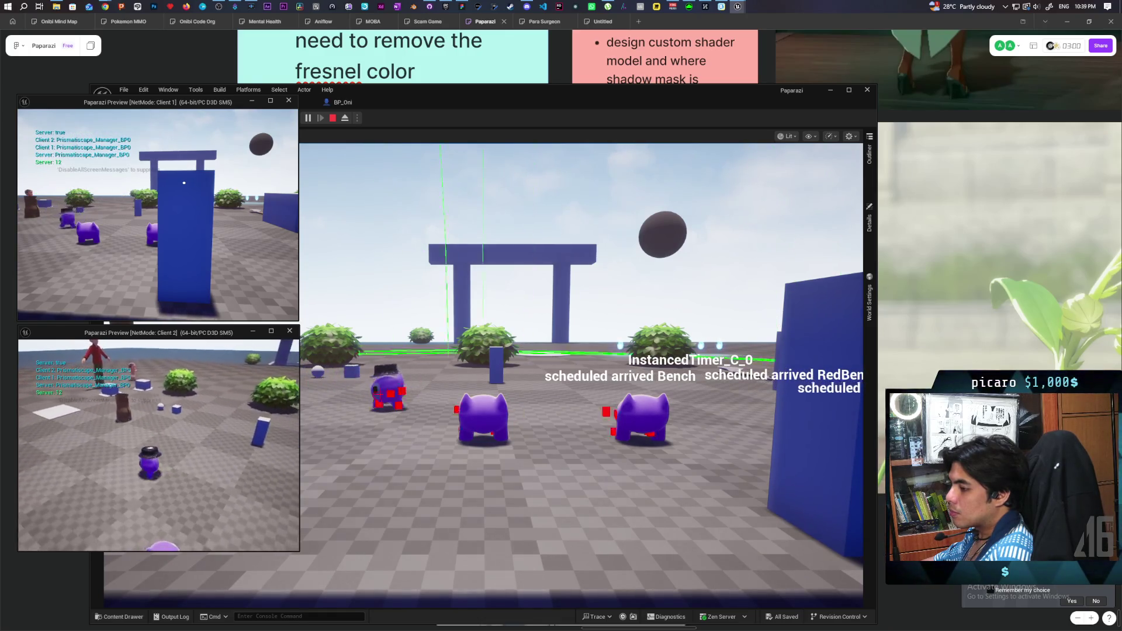
# Take control of the main game view and walk its character toward the doorway
pyautogui.hotkey('alt', 'Tab')
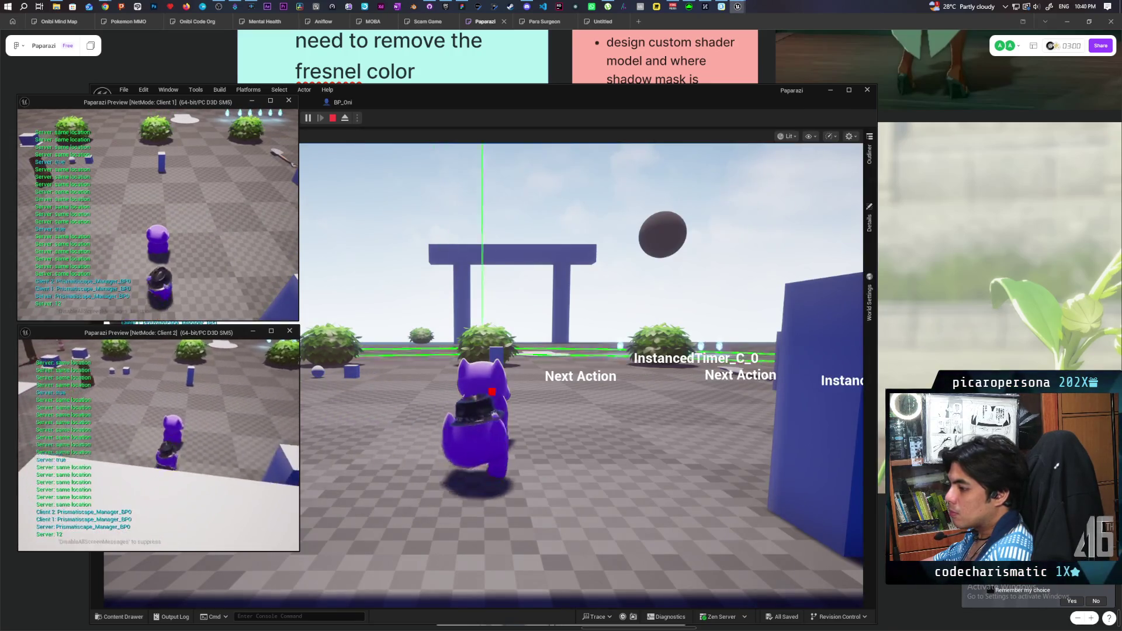
pyautogui.click(368, 385)
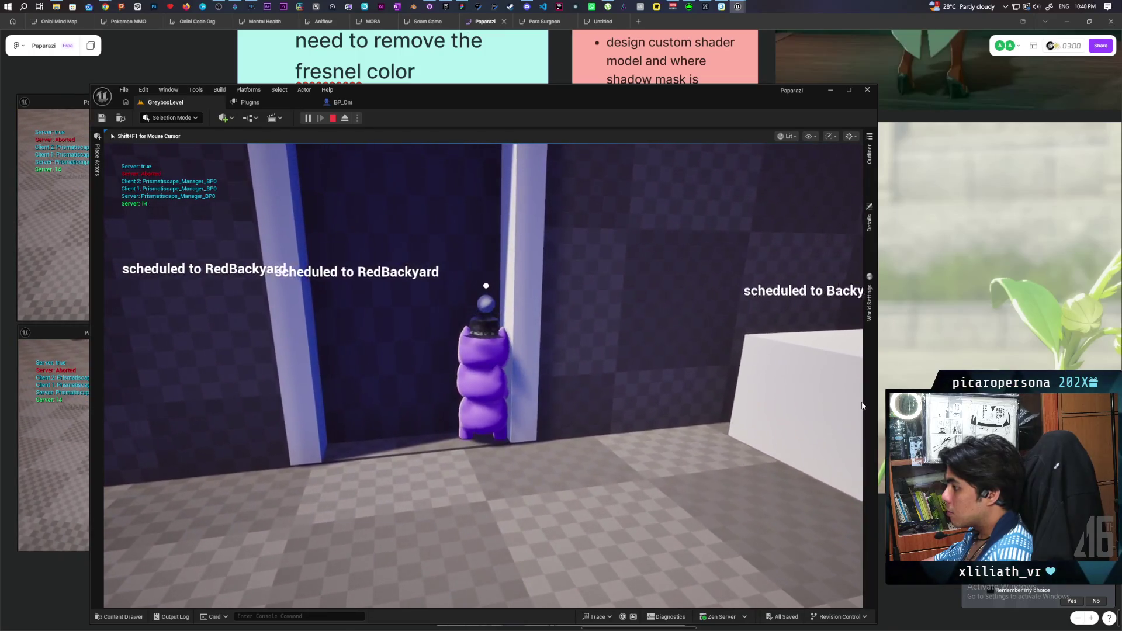
pyautogui.hotkey('shift', 'F1')
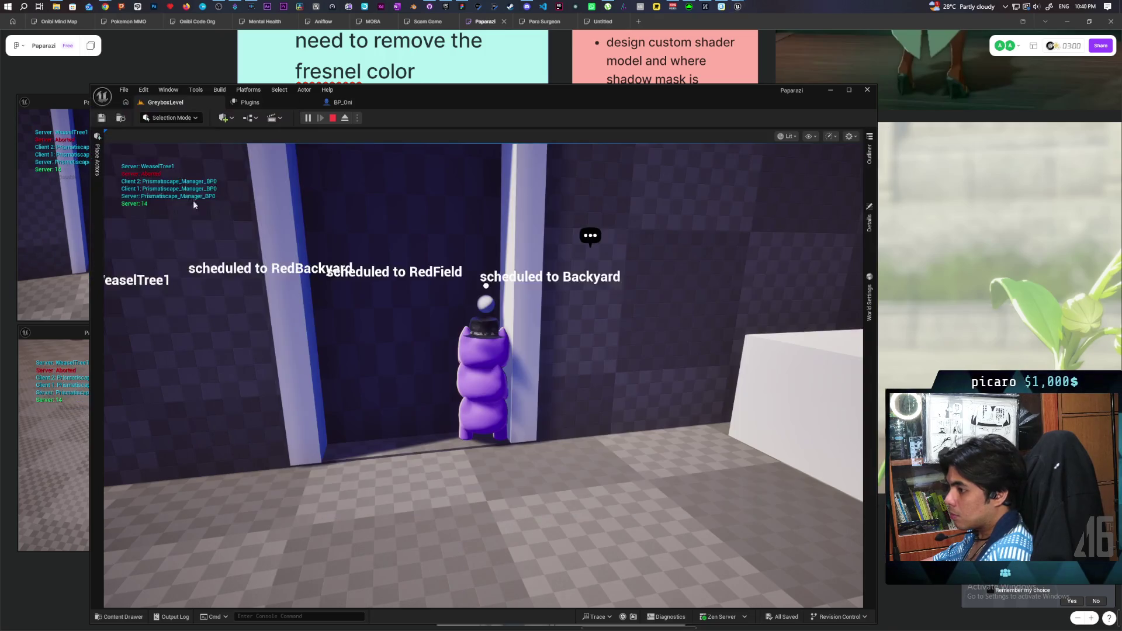
pyautogui.click(54, 418)
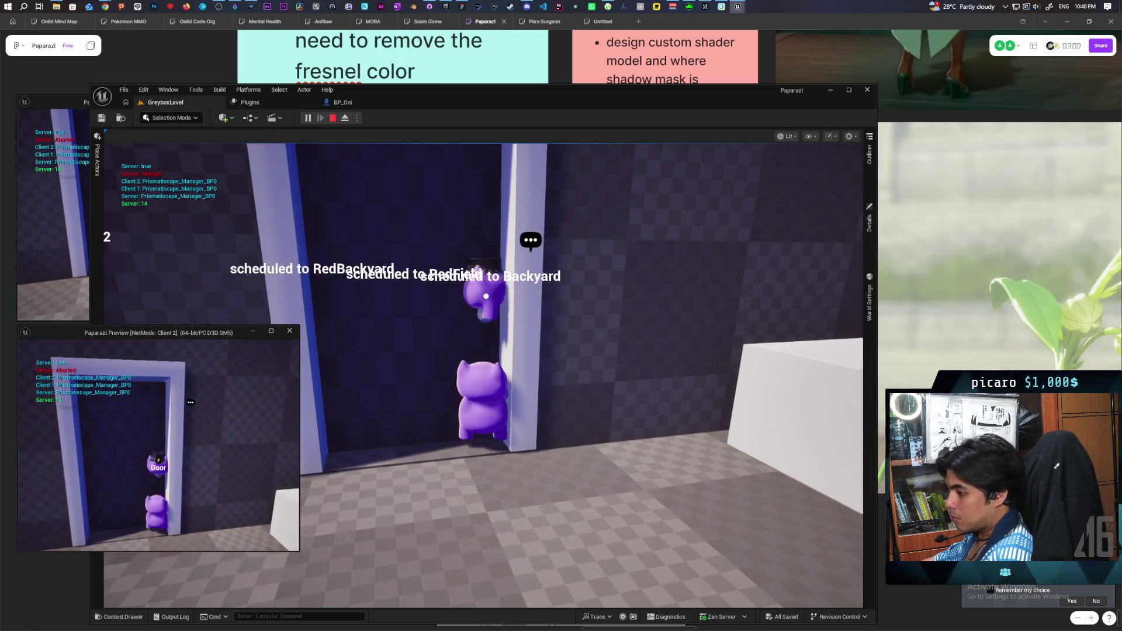
pyautogui.click(351, 450)
pyautogui.press('s')
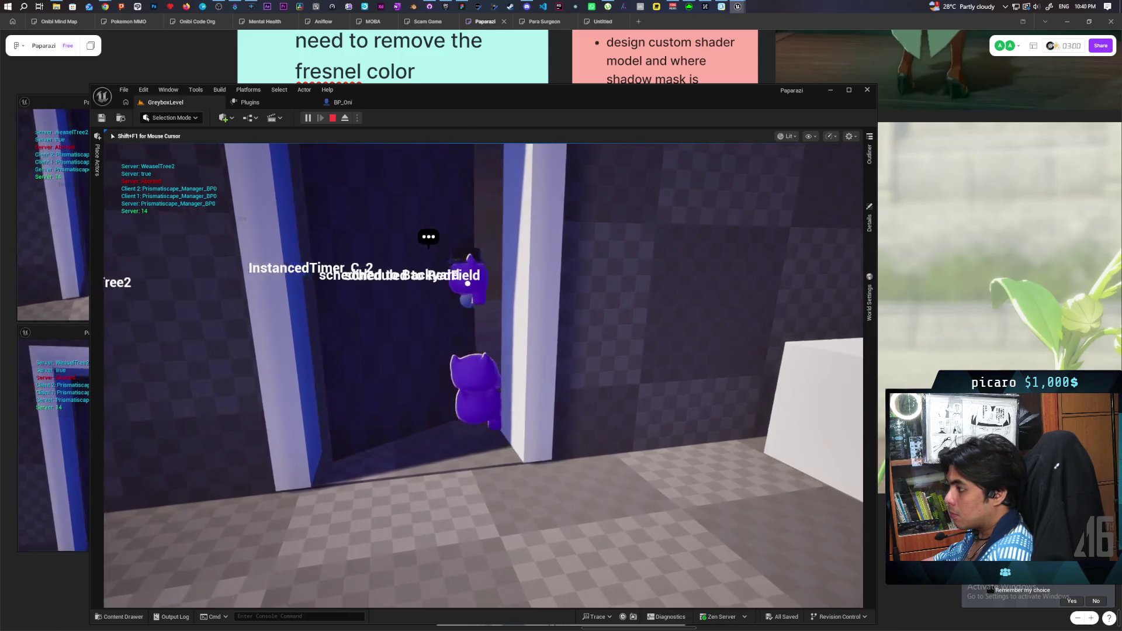
pyautogui.press('w')
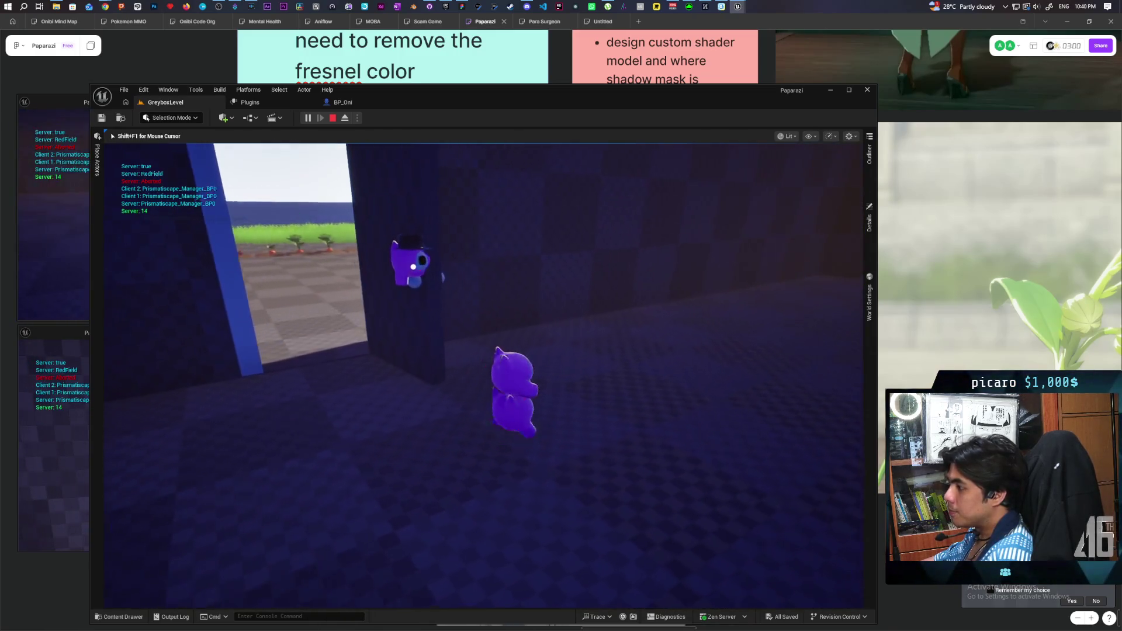
# Walk the Client 2 character through the doorway and back out, then end the session
pyautogui.hotkey('alt', 'Tab')
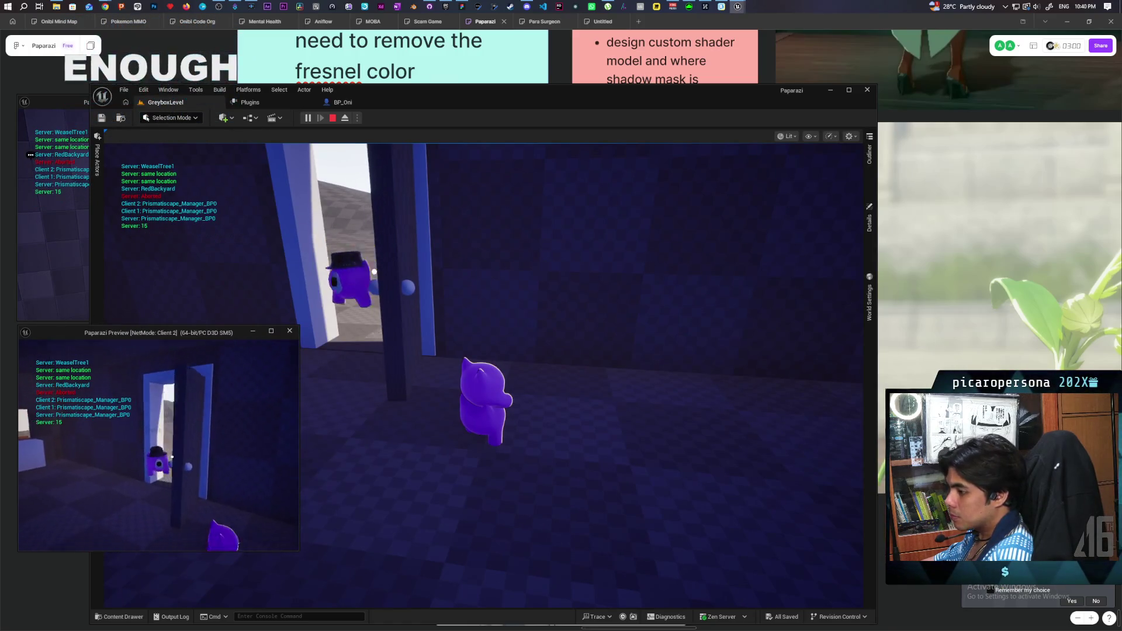
pyautogui.press('w')
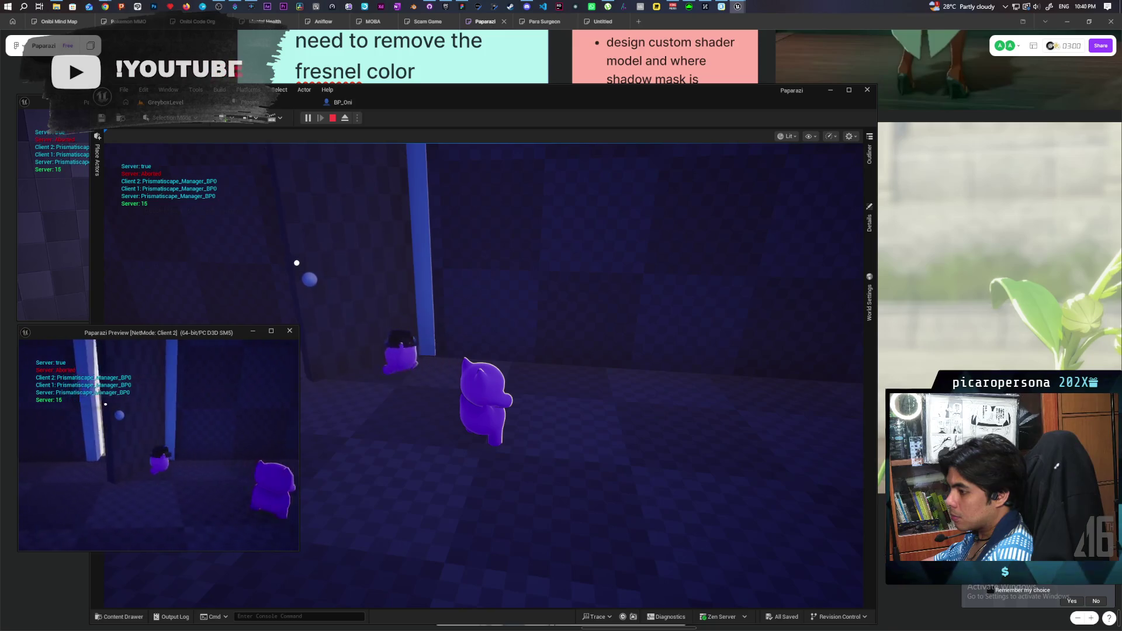
pyautogui.press('d')
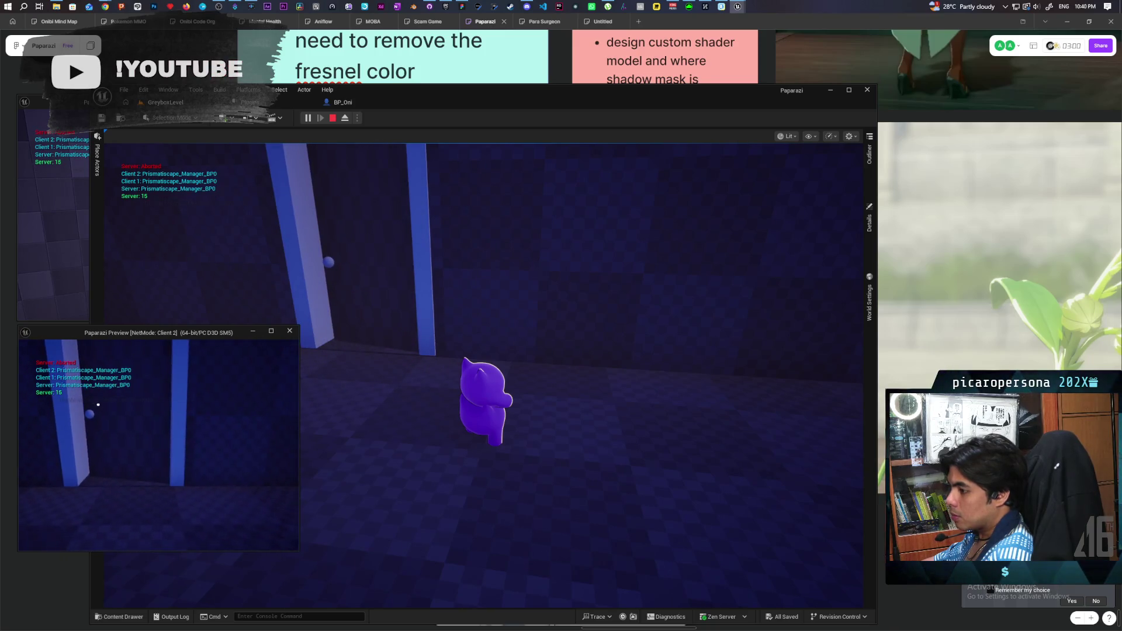
pyautogui.press('s')
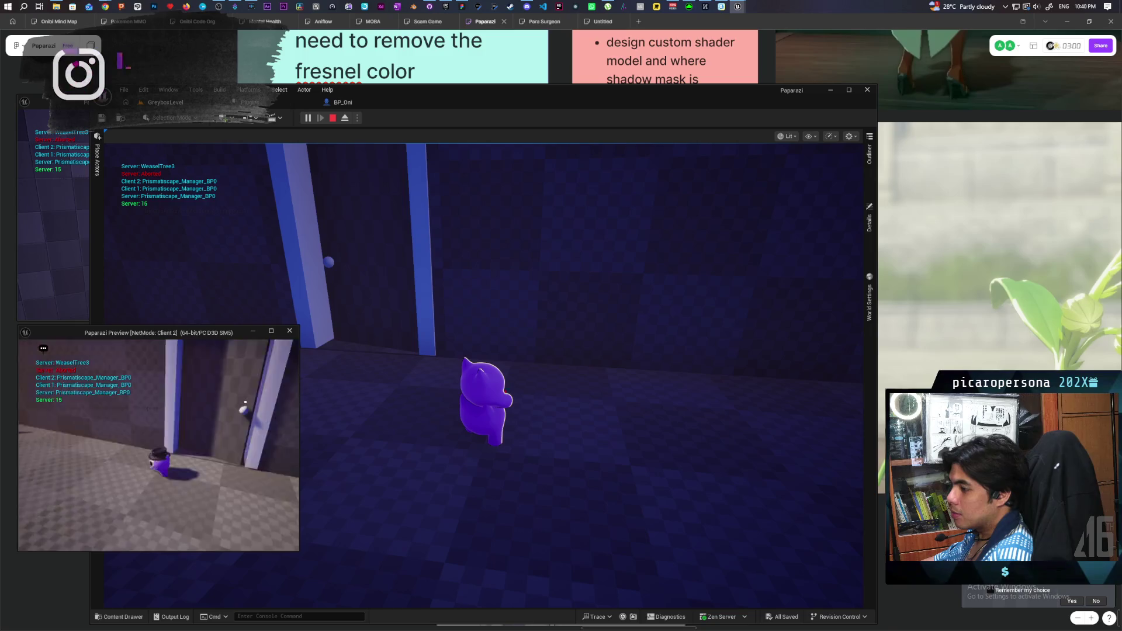
pyautogui.press('w')
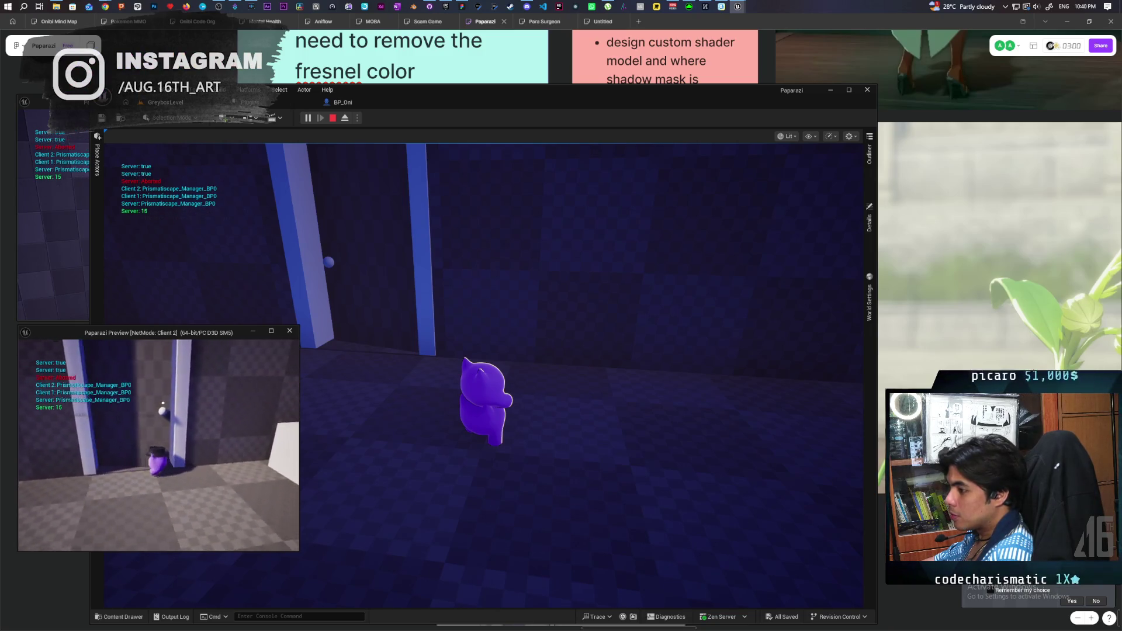
pyautogui.press('w')
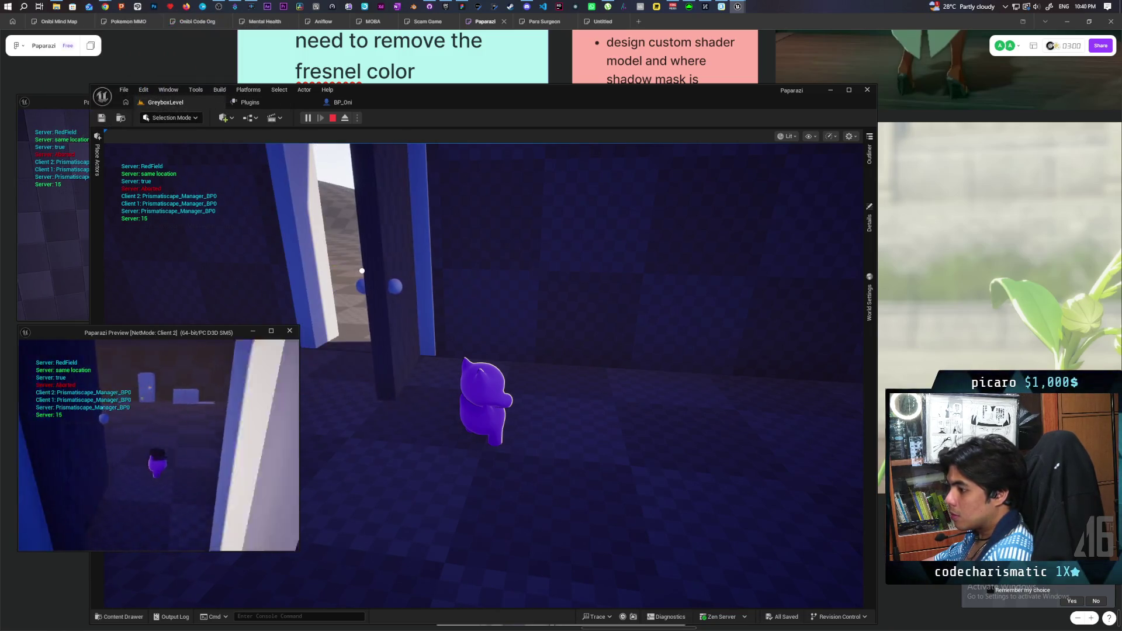
pyautogui.press('w')
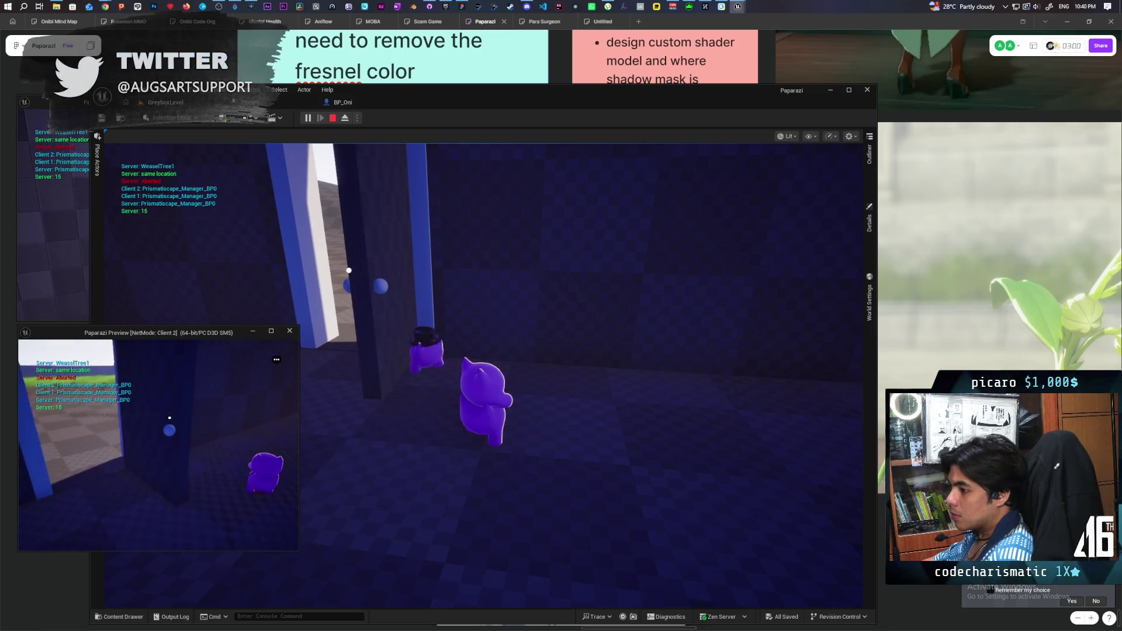
pyautogui.press('w')
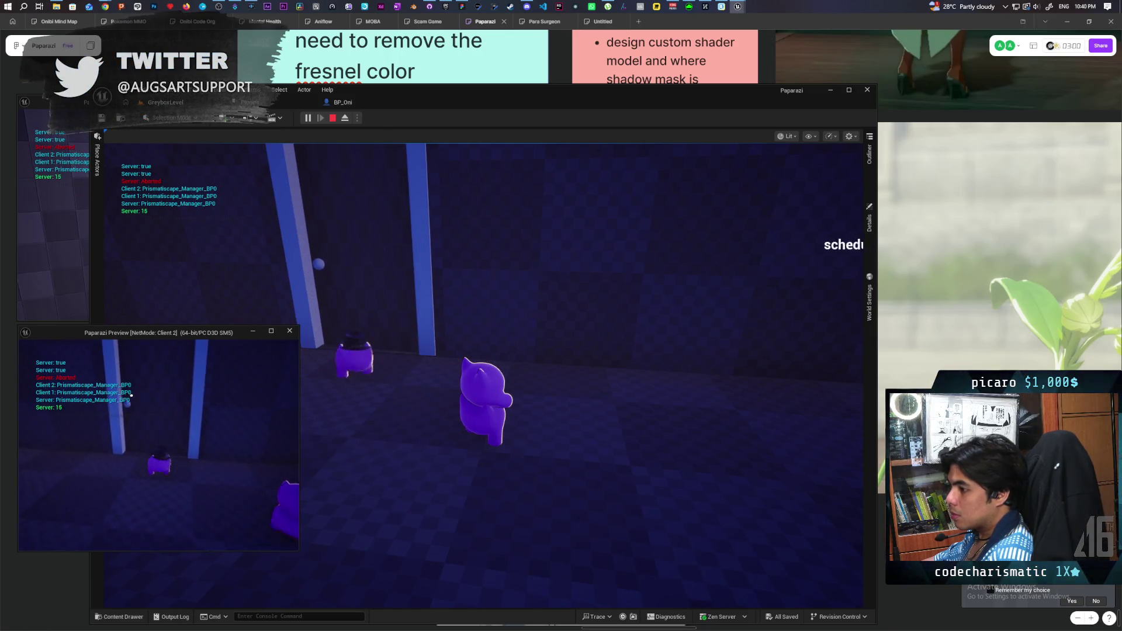
pyautogui.press('w')
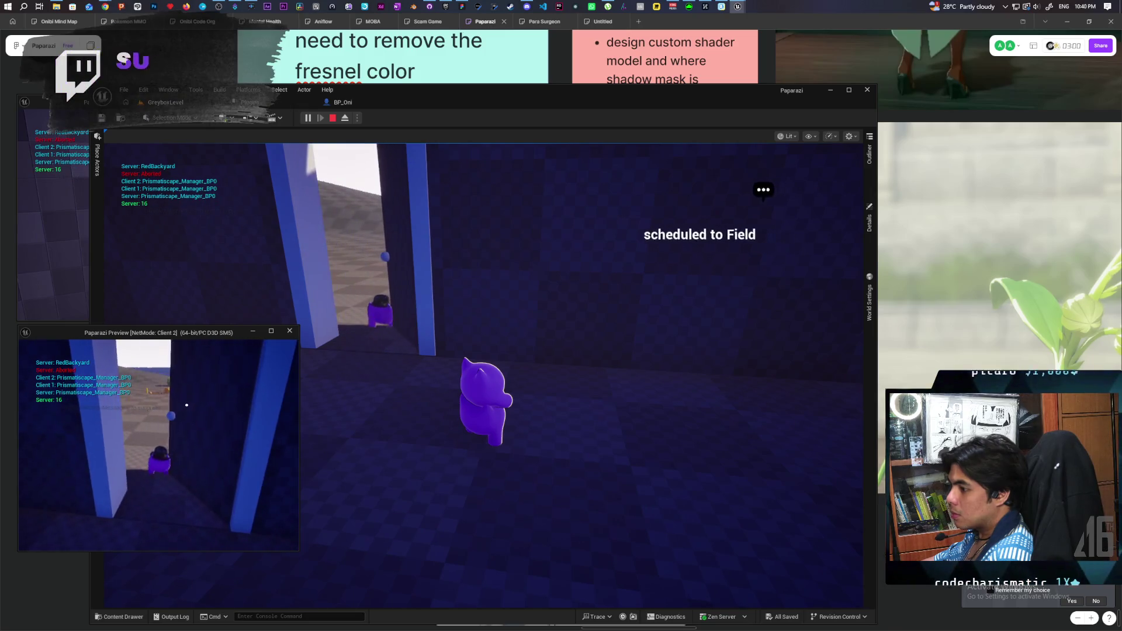
pyautogui.press('s')
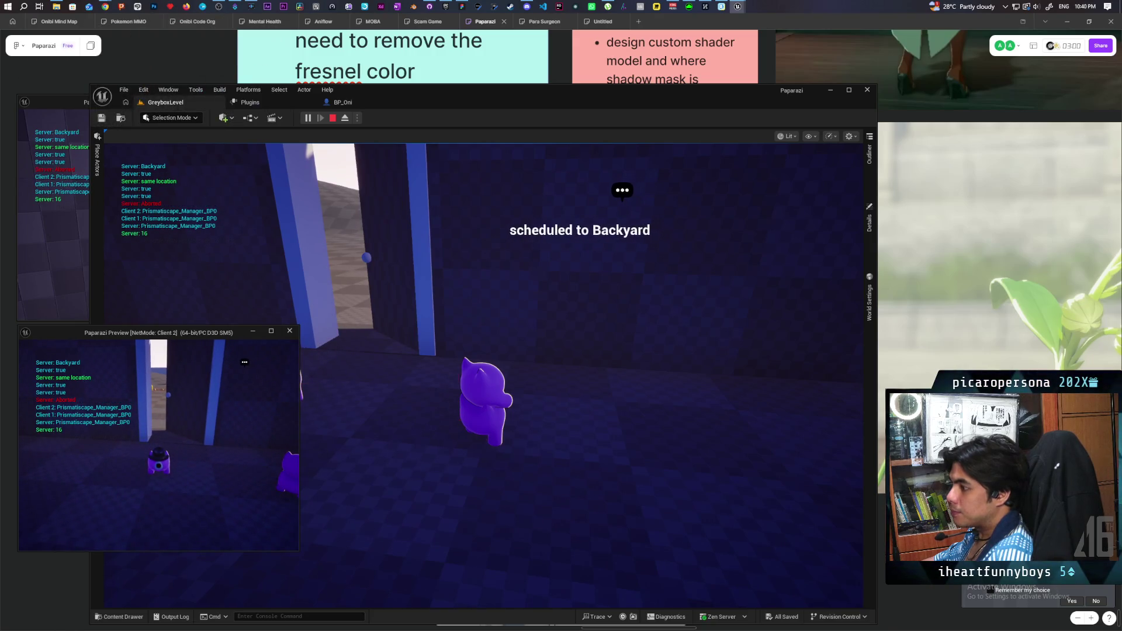
pyautogui.press('Escape')
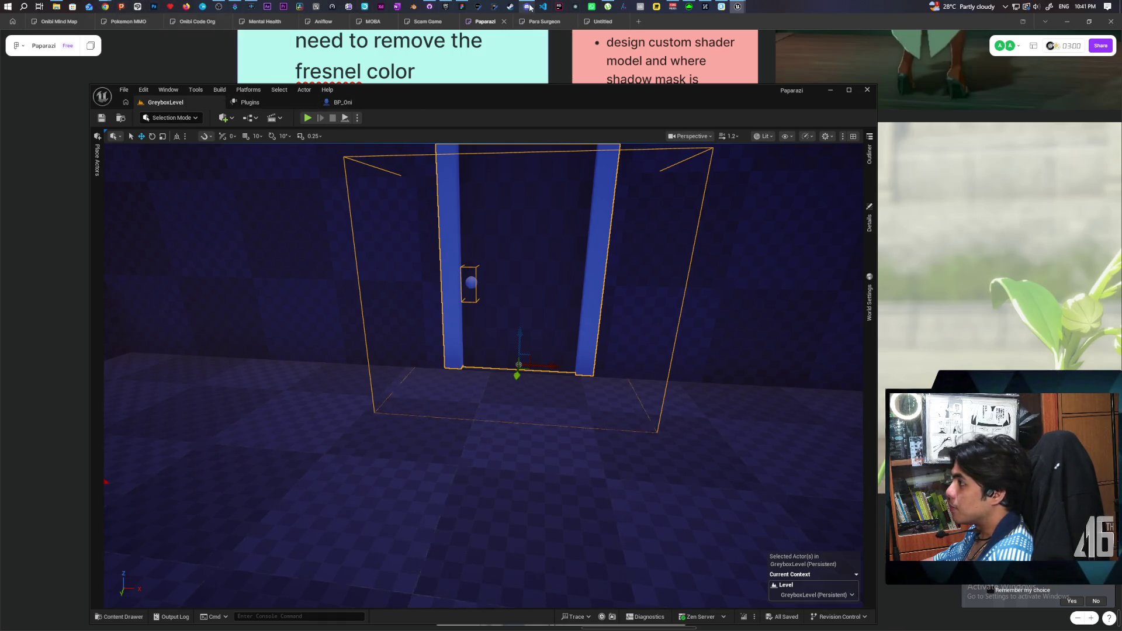
# Bring back BP_DoorBase's 3D viewport, select the Stopper component, and view the door frame side-on
pyautogui.moveTo(738, 7)
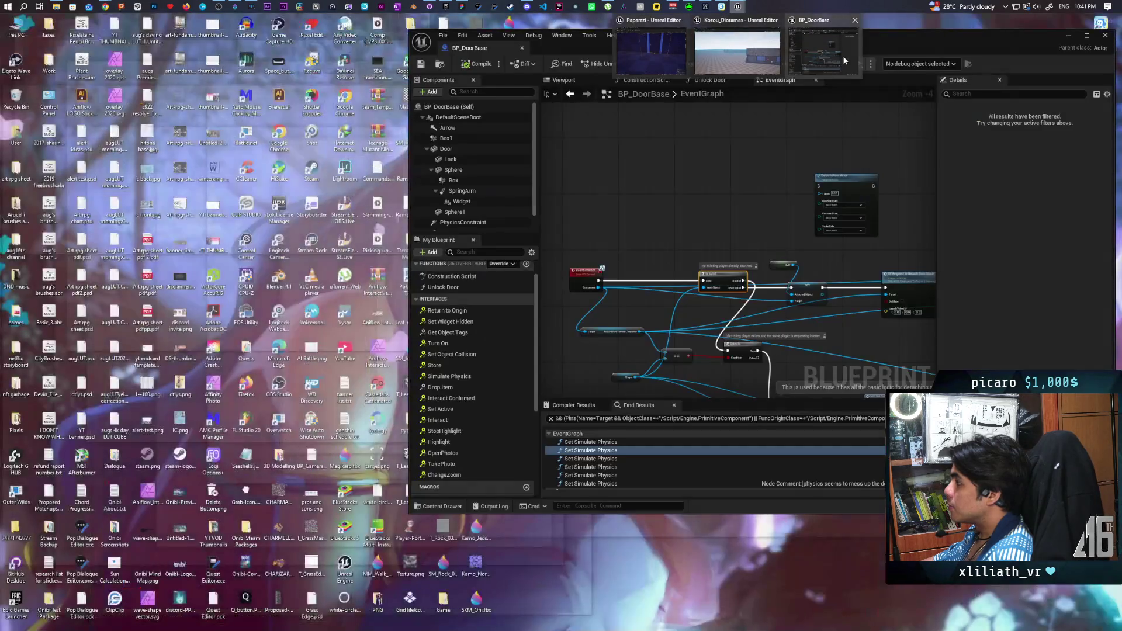
pyautogui.click(843, 55)
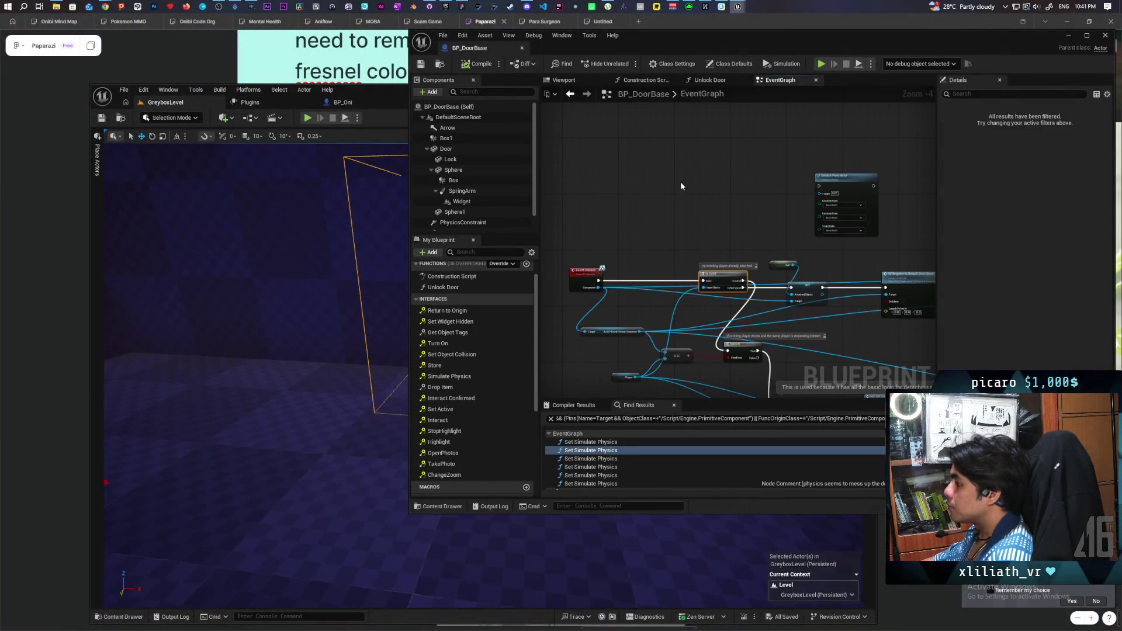
pyautogui.click(565, 81)
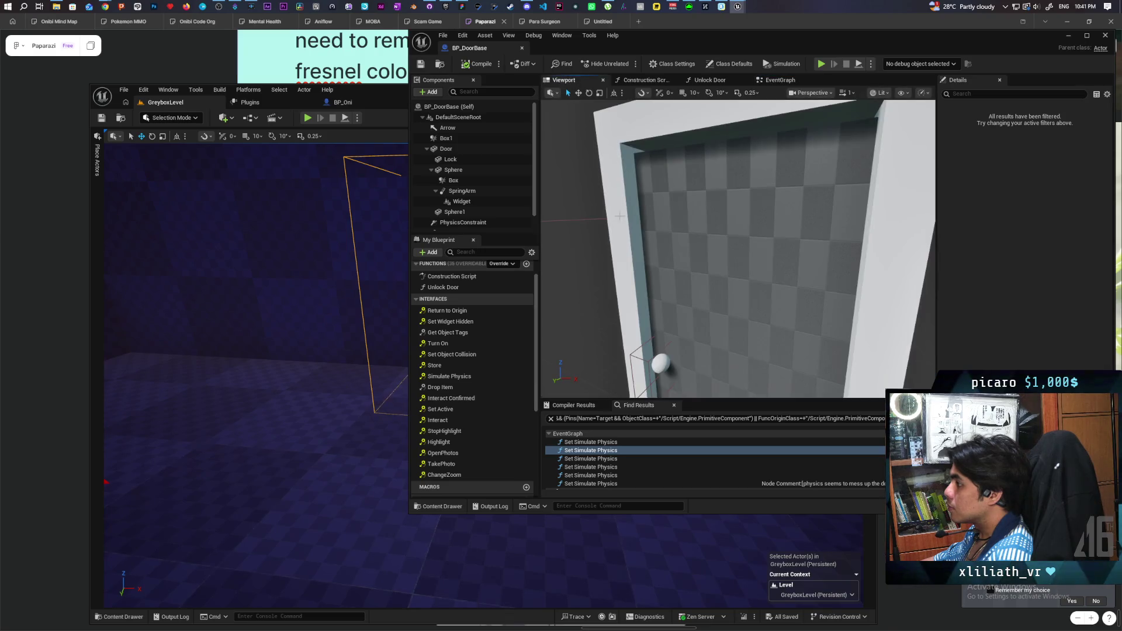
pyautogui.scroll(-1, 461, 178)
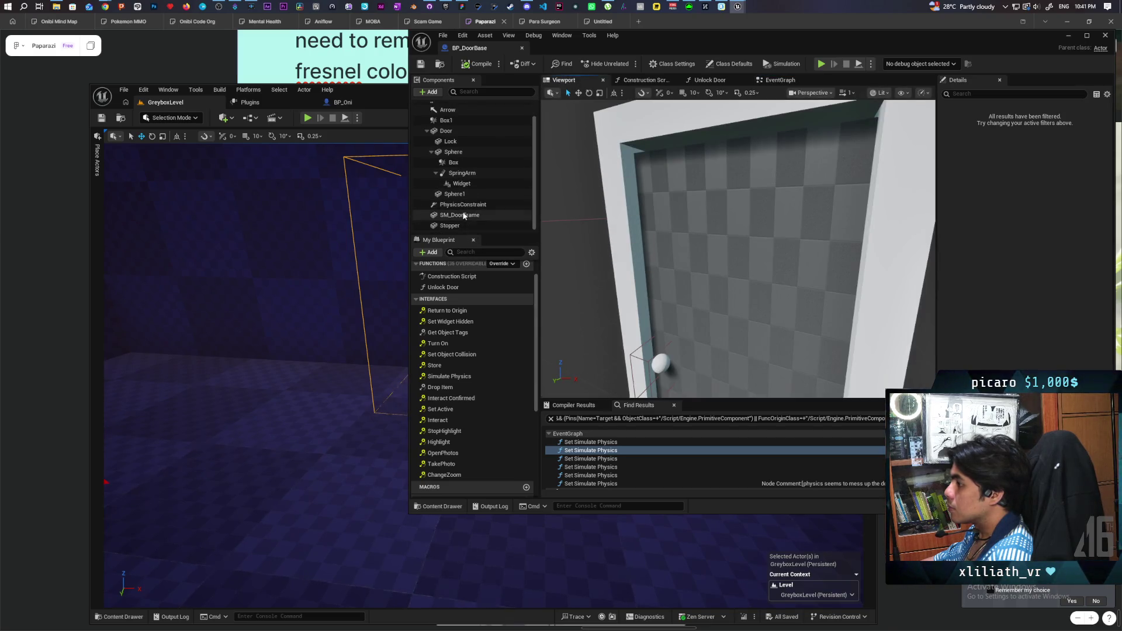
pyautogui.click(461, 226)
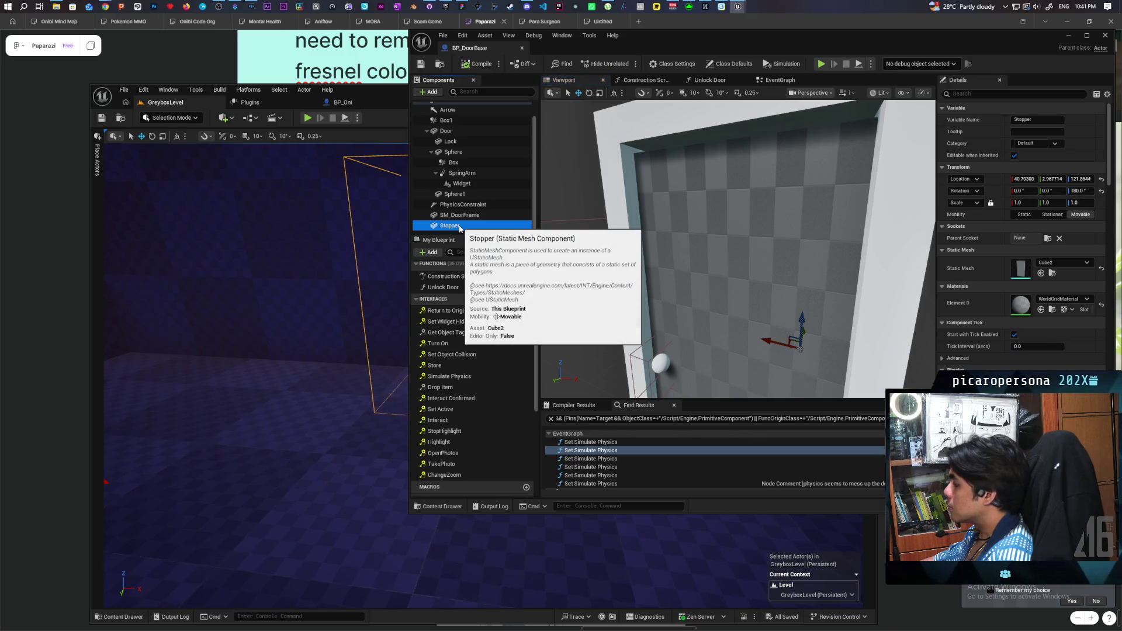
pyautogui.moveTo(785, 218)
pyautogui.mouseDown()
pyautogui.moveTo(643, 222)
pyautogui.moveTo(649, 193)
pyautogui.mouseUp()
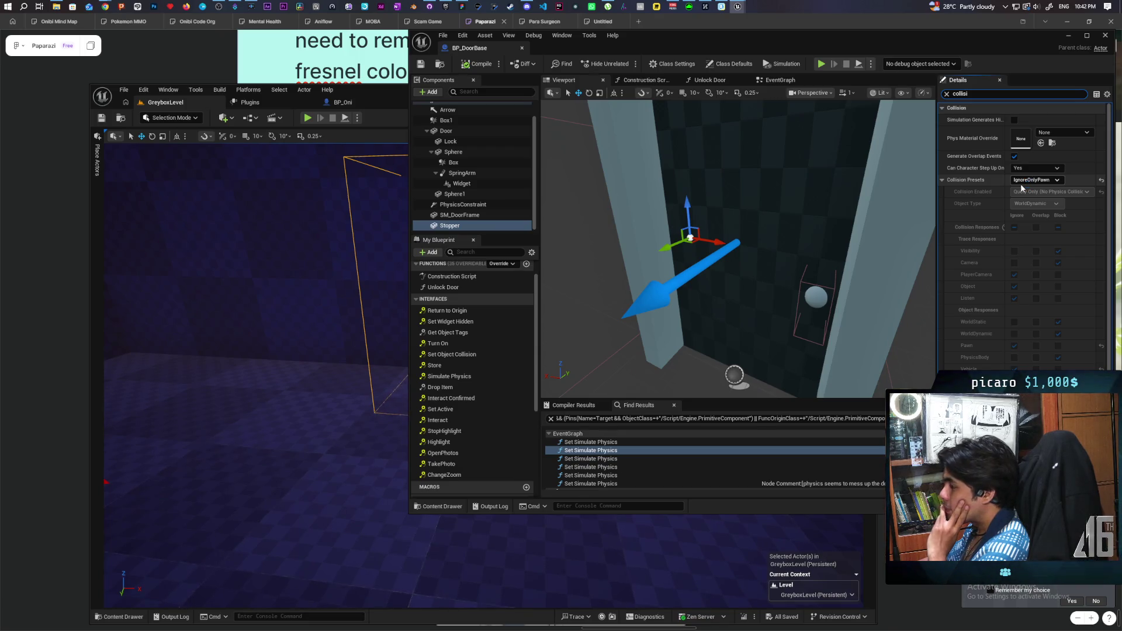
pyautogui.scroll(2, 472, 162)
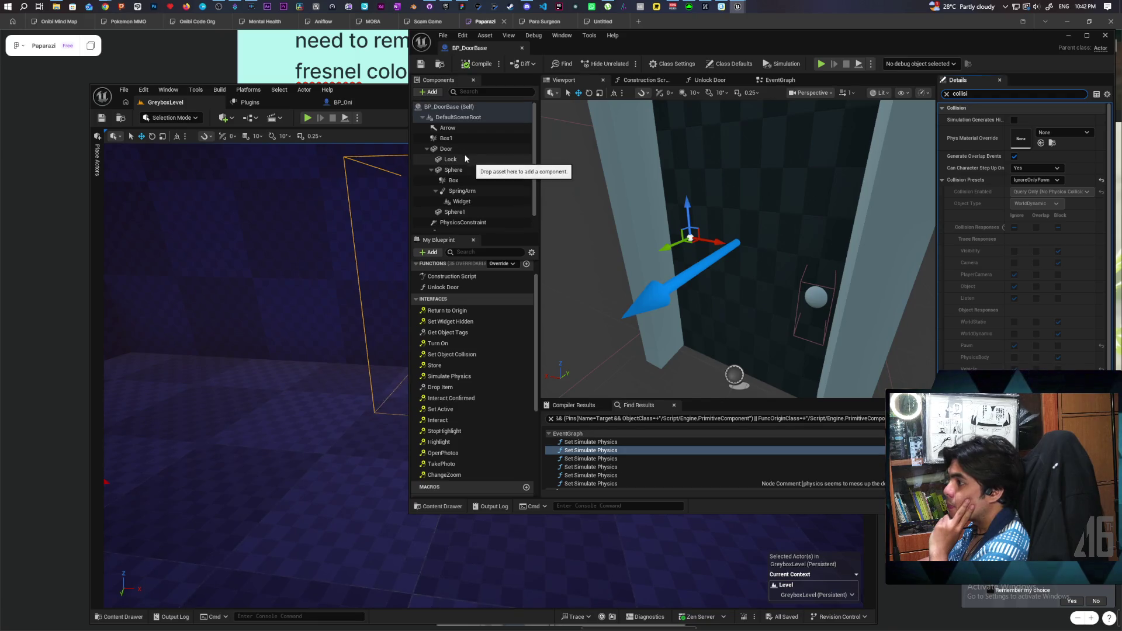
pyautogui.click(462, 150)
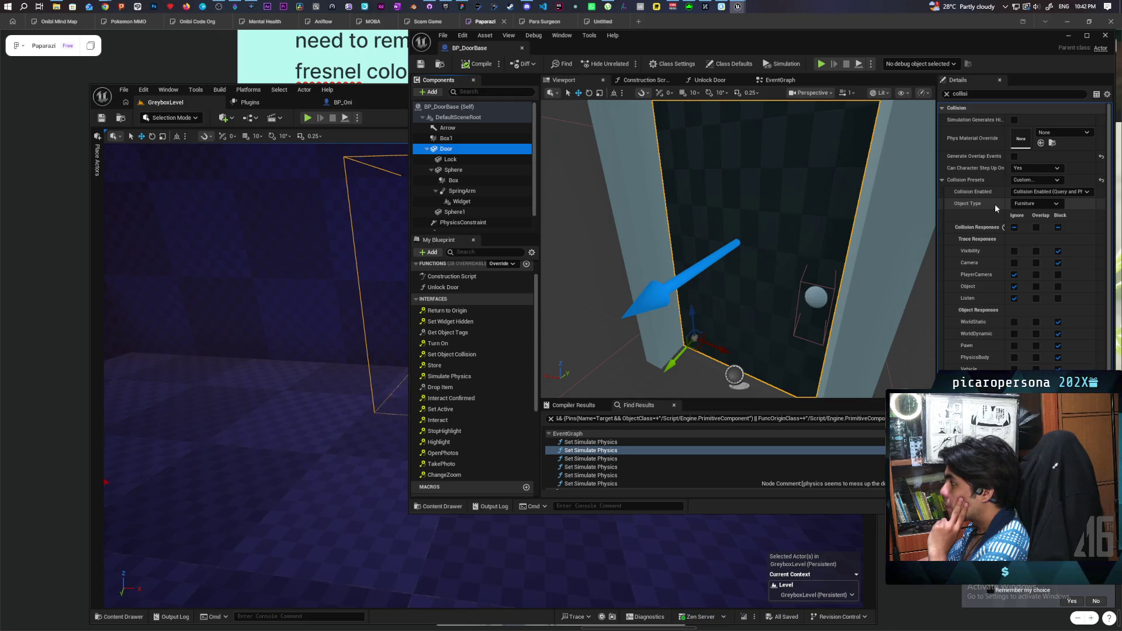
pyautogui.scroll(-1, 467, 191)
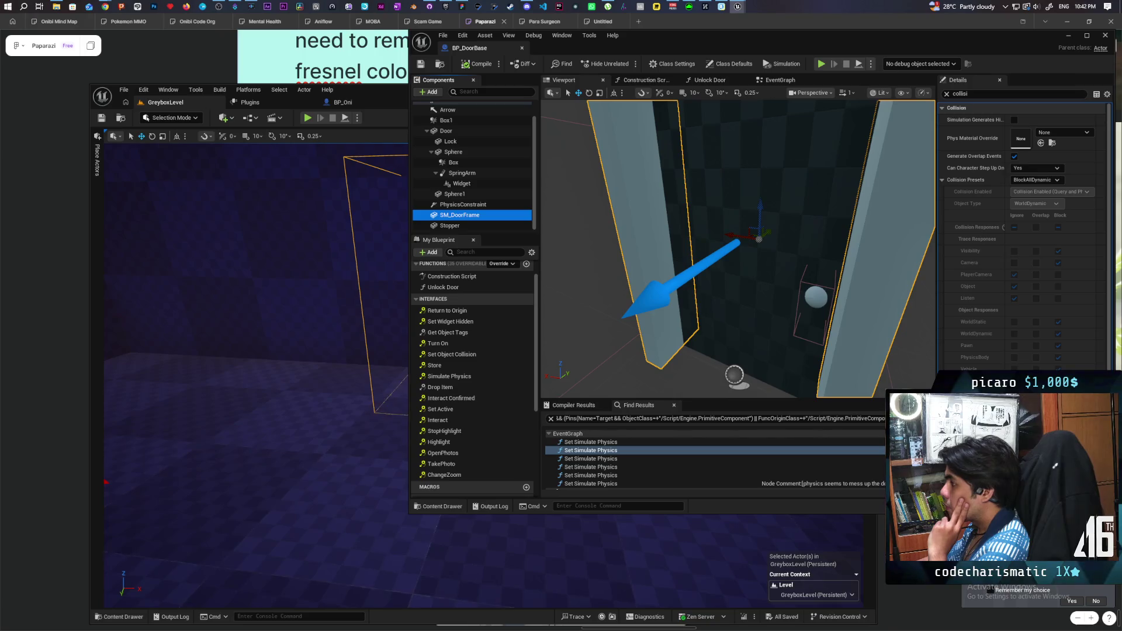
pyautogui.click(466, 225)
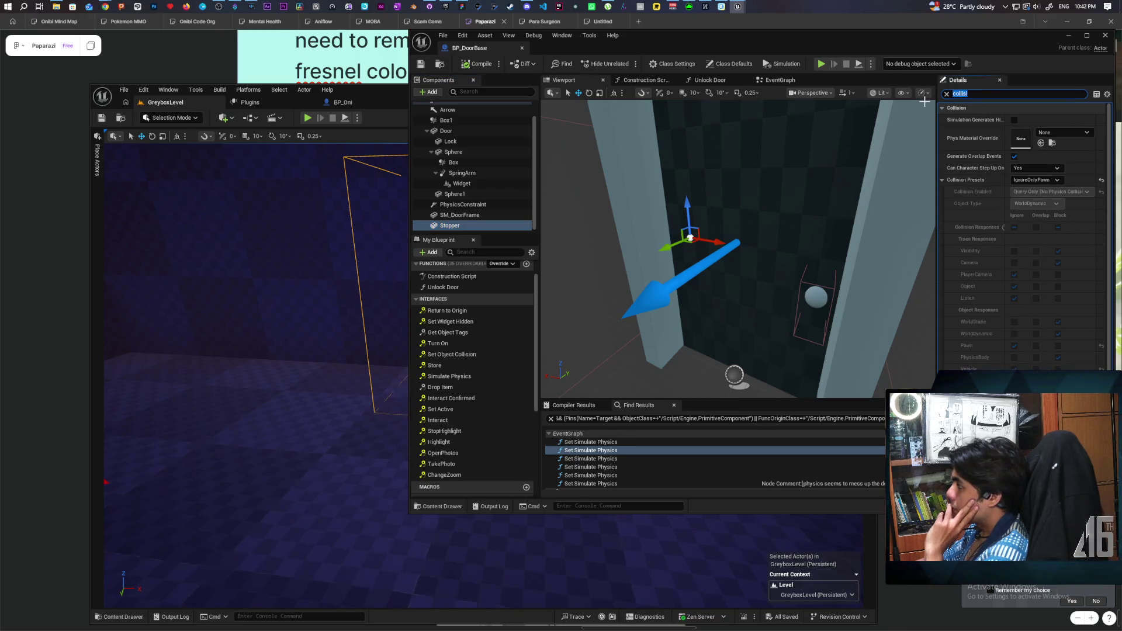
pyautogui.write('visi')
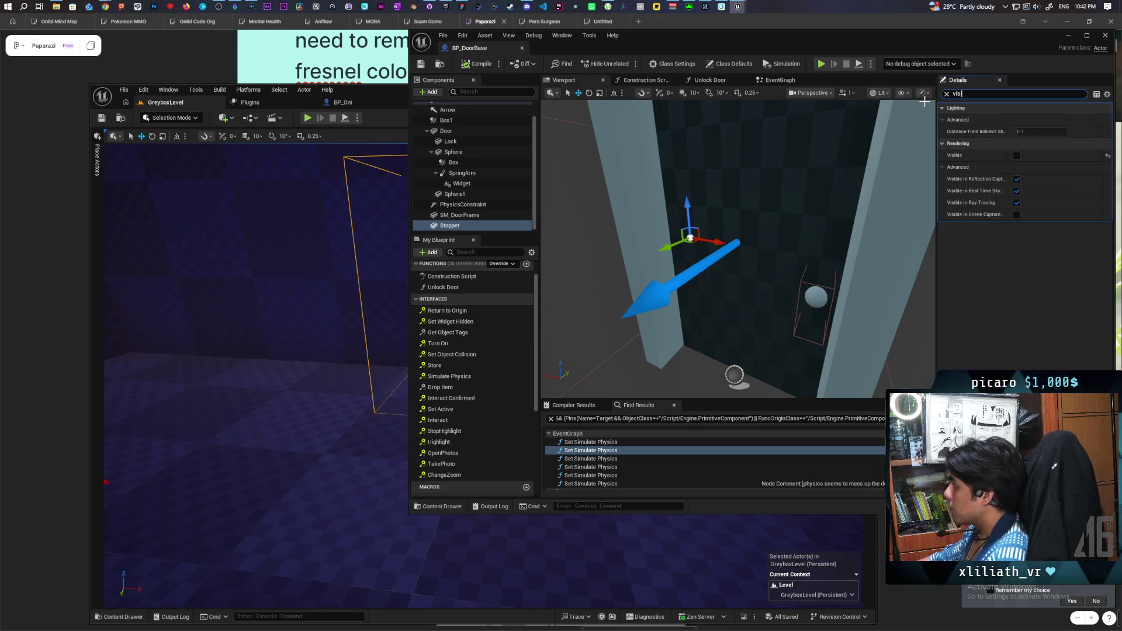
# Switch on Visible for the Stopper, frame it with the door, and compile
pyautogui.click(1017, 156)
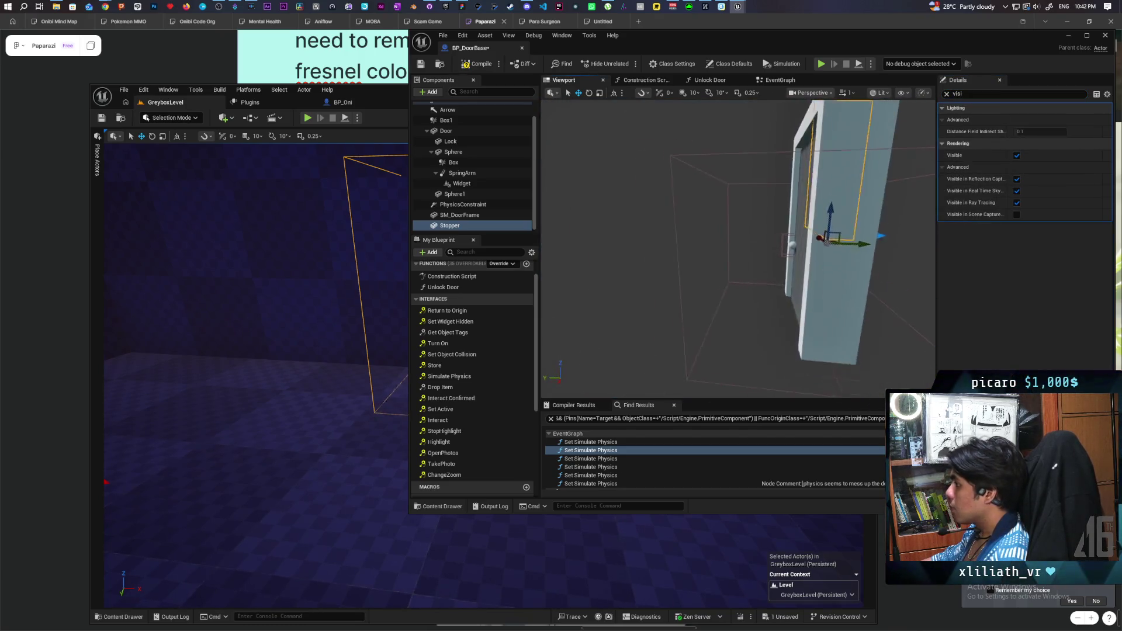
pyautogui.press('f')
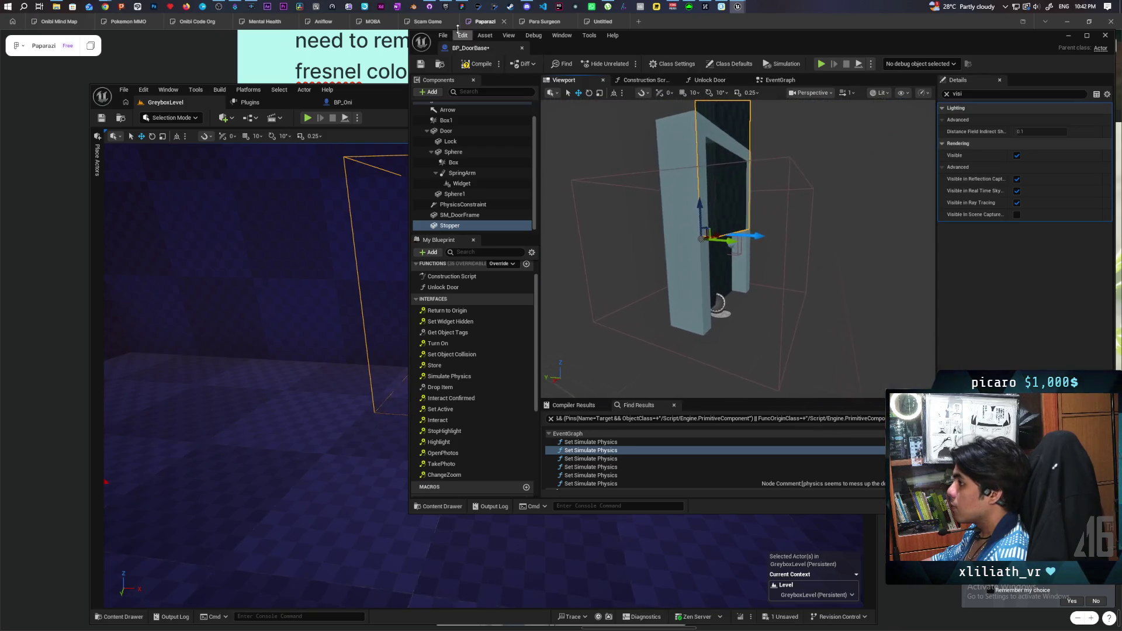
pyautogui.click(478, 66)
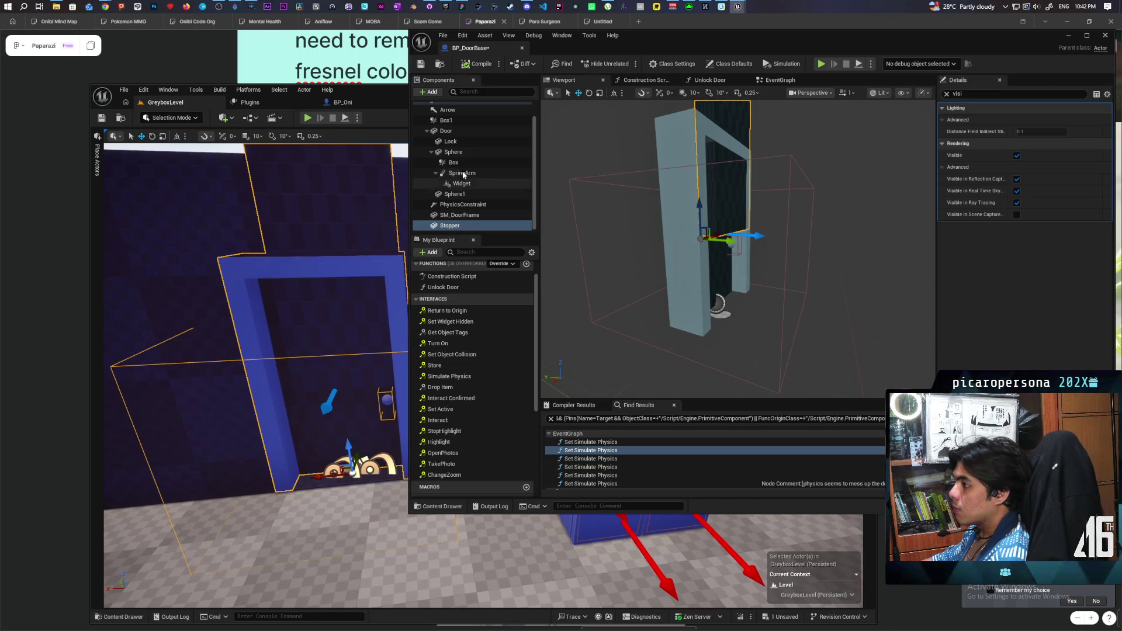
# Filter Details by 'colli' and compare the Door and Stopper collision settings
pyautogui.click(456, 133)
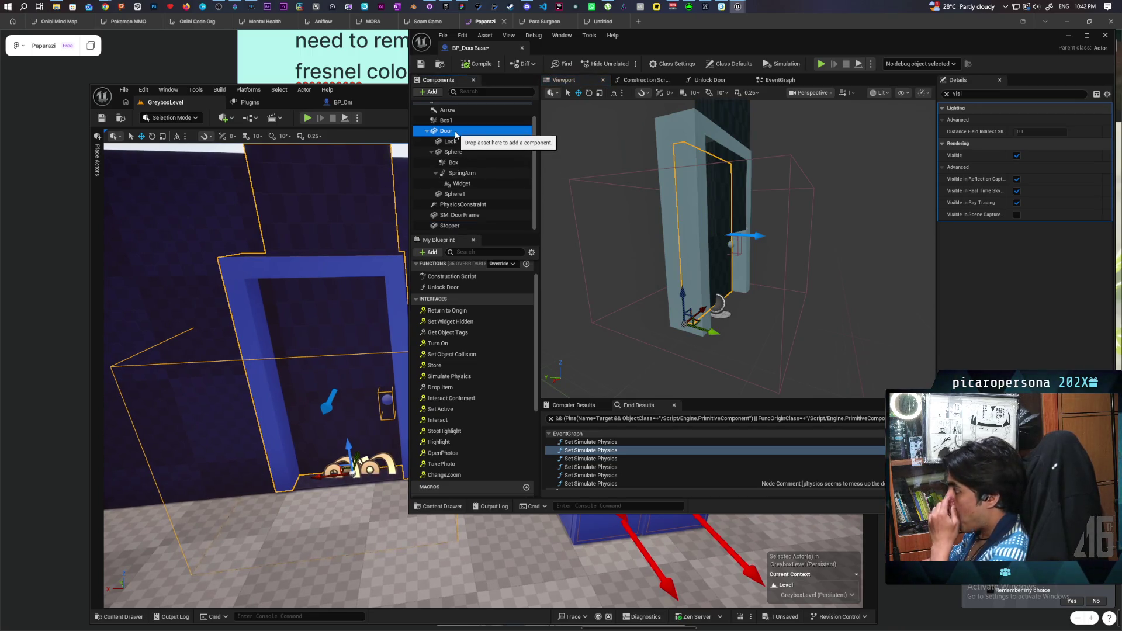
pyautogui.click(947, 94)
pyautogui.write('li')
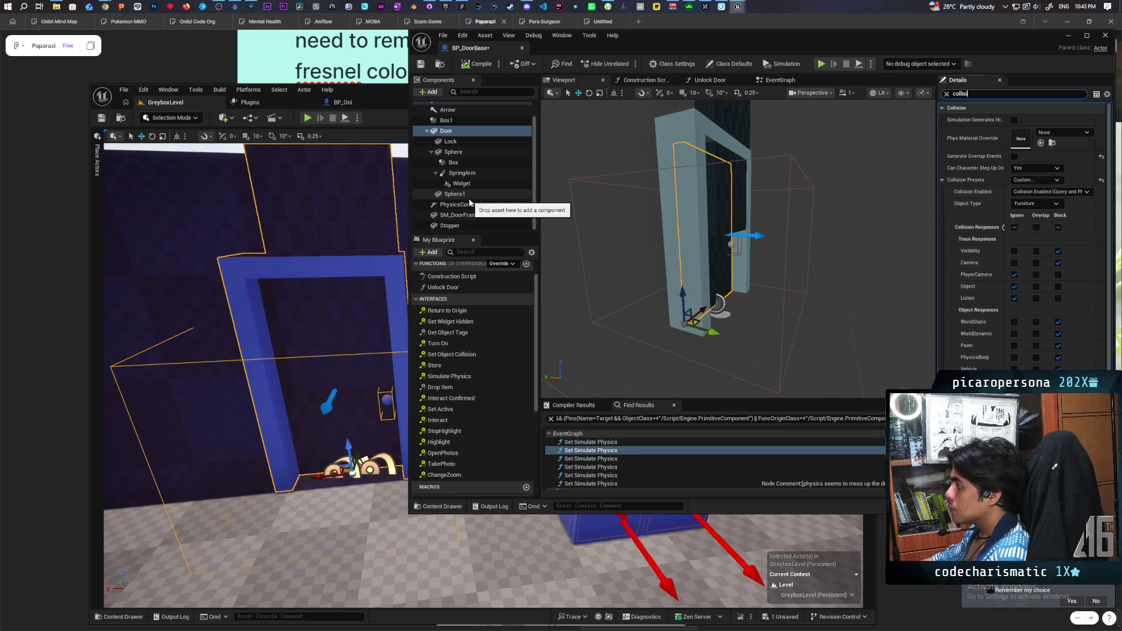
pyautogui.click(462, 226)
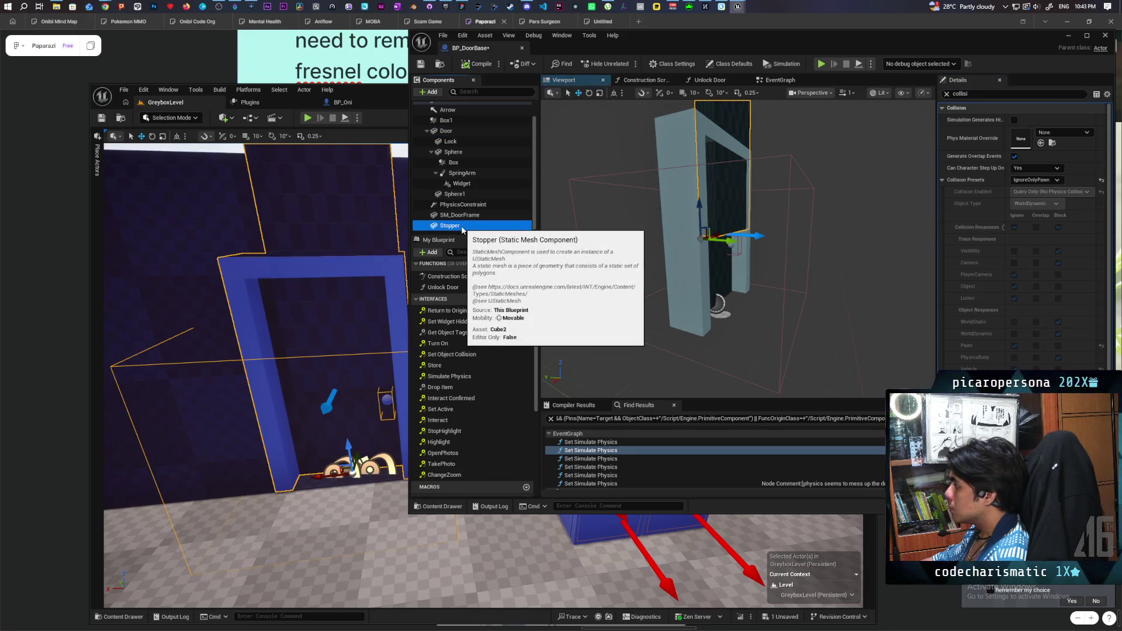
pyautogui.click(468, 134)
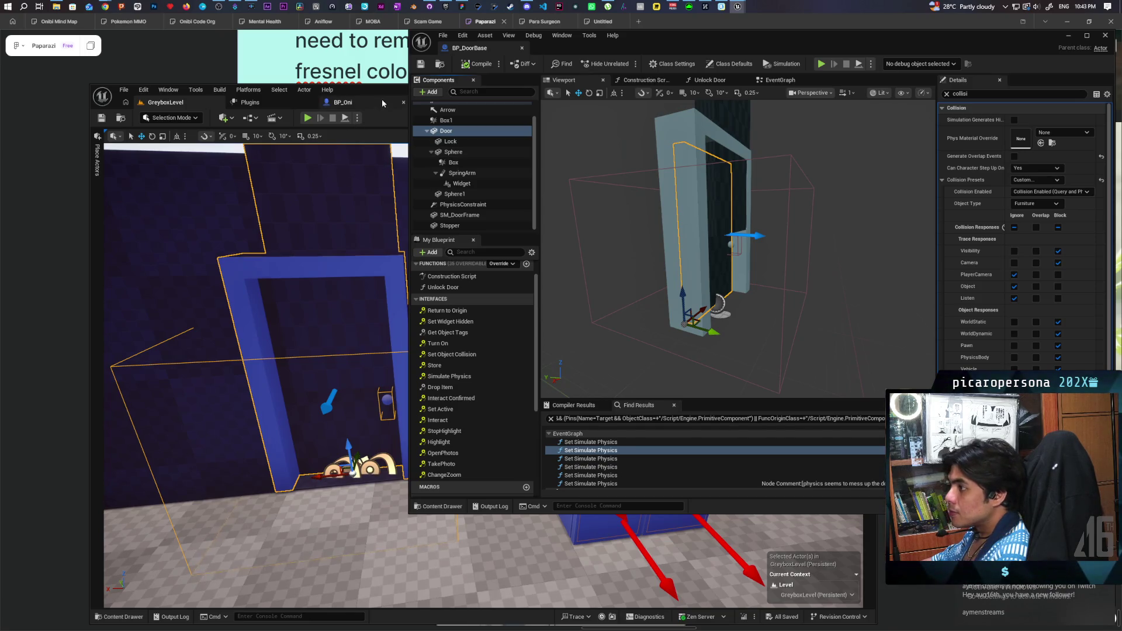
# Minimise the BP_DoorBase window and move the GreyboxLevel editor up and right
pyautogui.moveTo(389, 94); pyautogui.dragTo(392, 107)
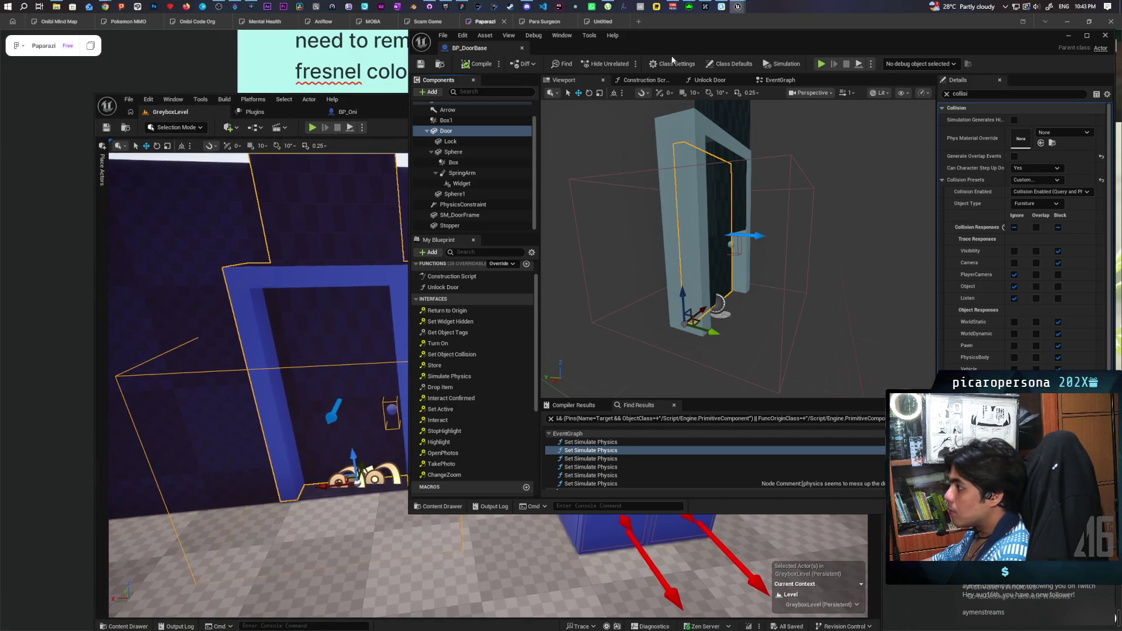
pyautogui.click(1066, 36)
pyautogui.moveTo(559, 105); pyautogui.dragTo(780, 38)
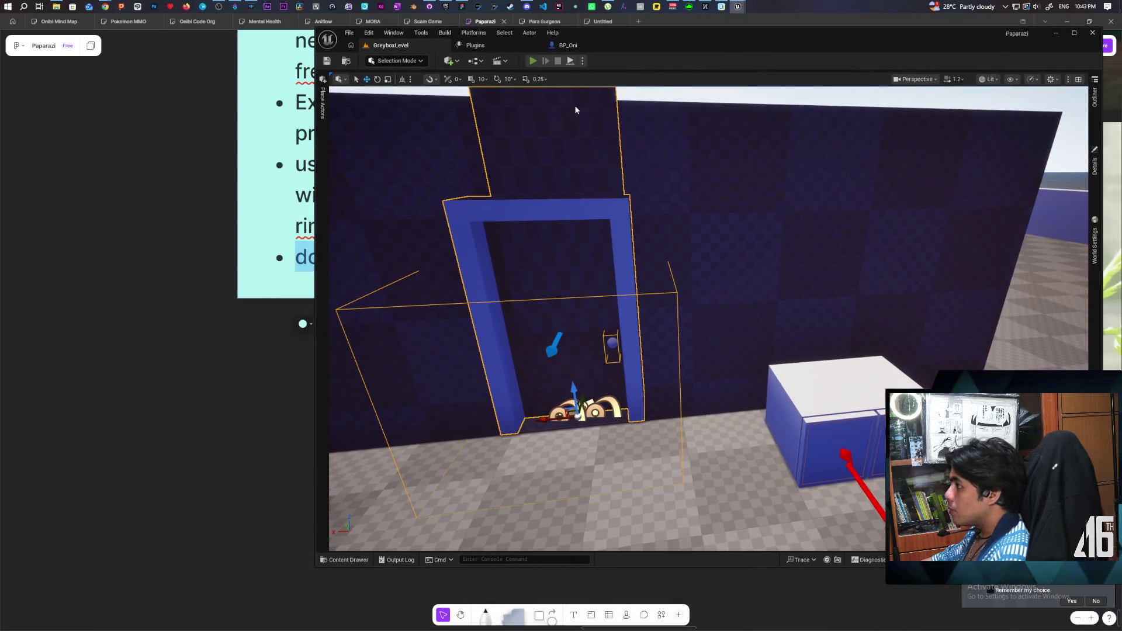
# Run a two-client play session, walking the player through the doorway into the next room, then stop
pyautogui.hotkey('alt', 'p')
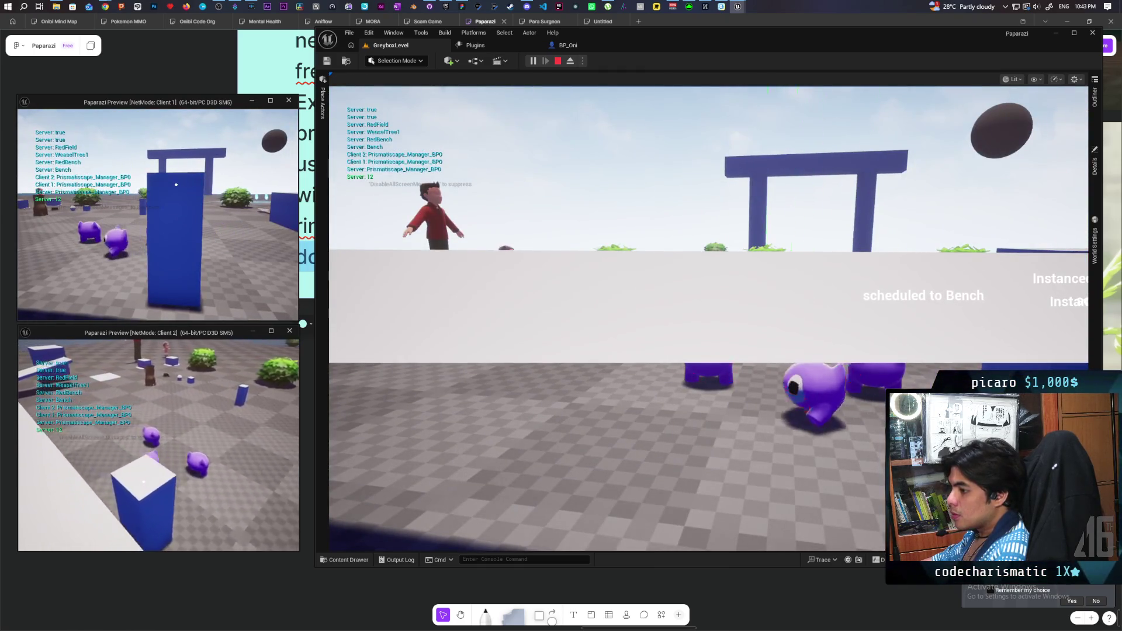
pyautogui.hotkey('alt', 'Tab')
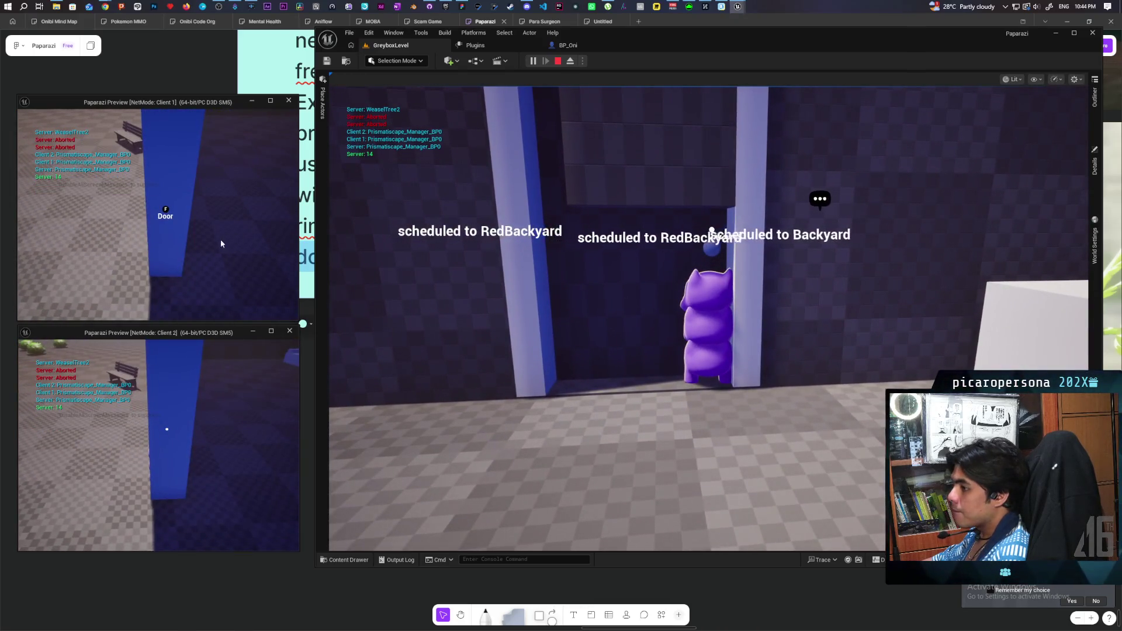
pyautogui.click(221, 243)
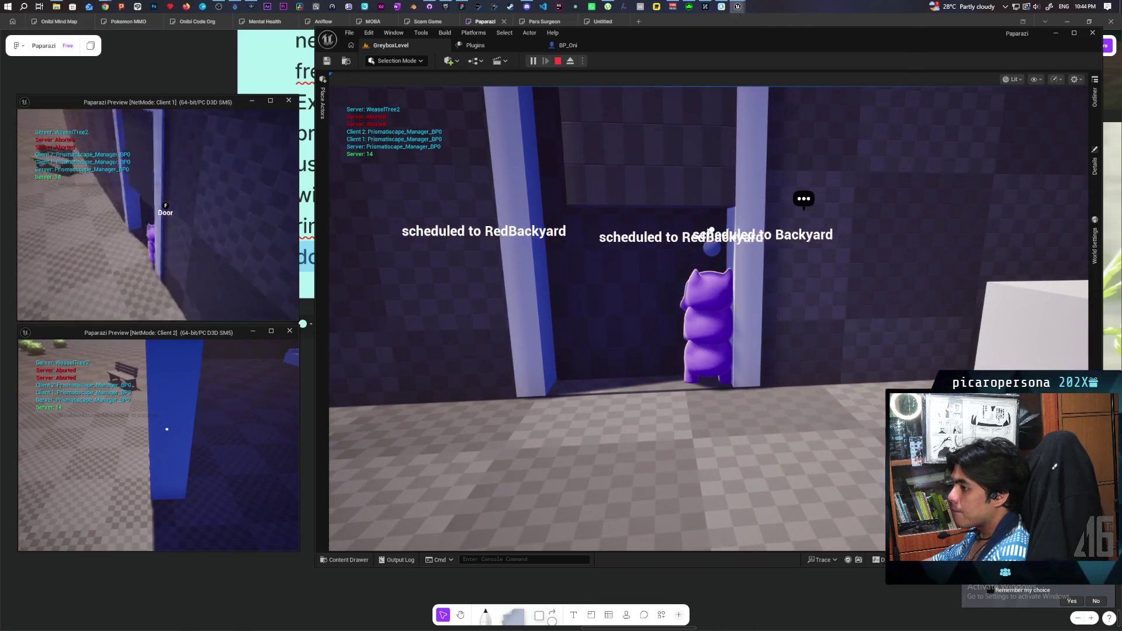
pyautogui.press('f')
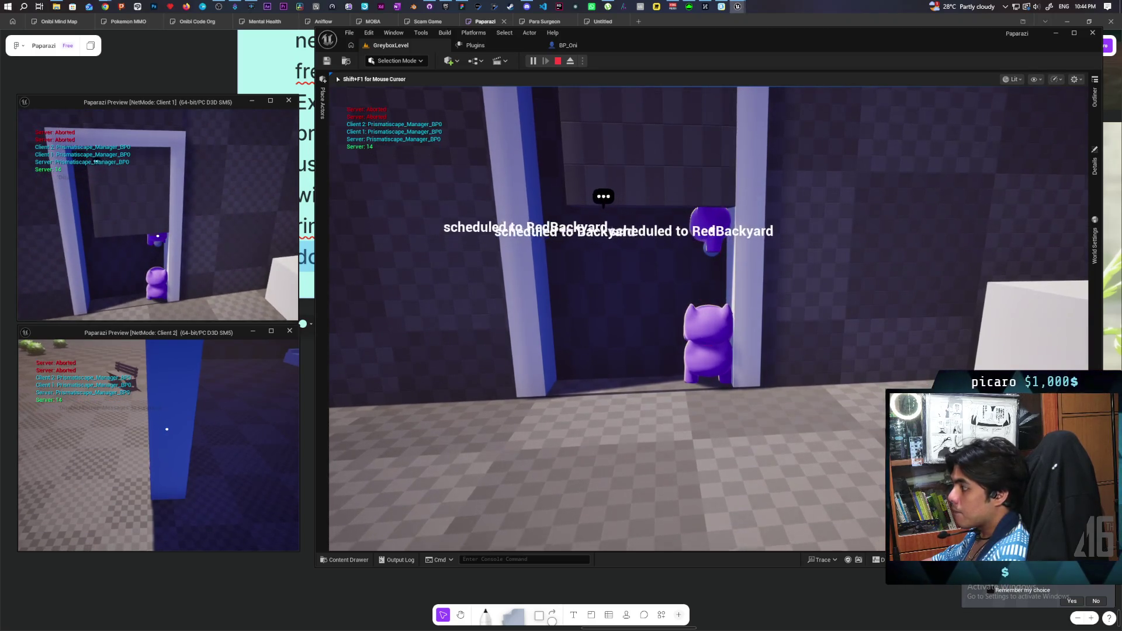
pyautogui.click(416, 170)
pyautogui.press('w')
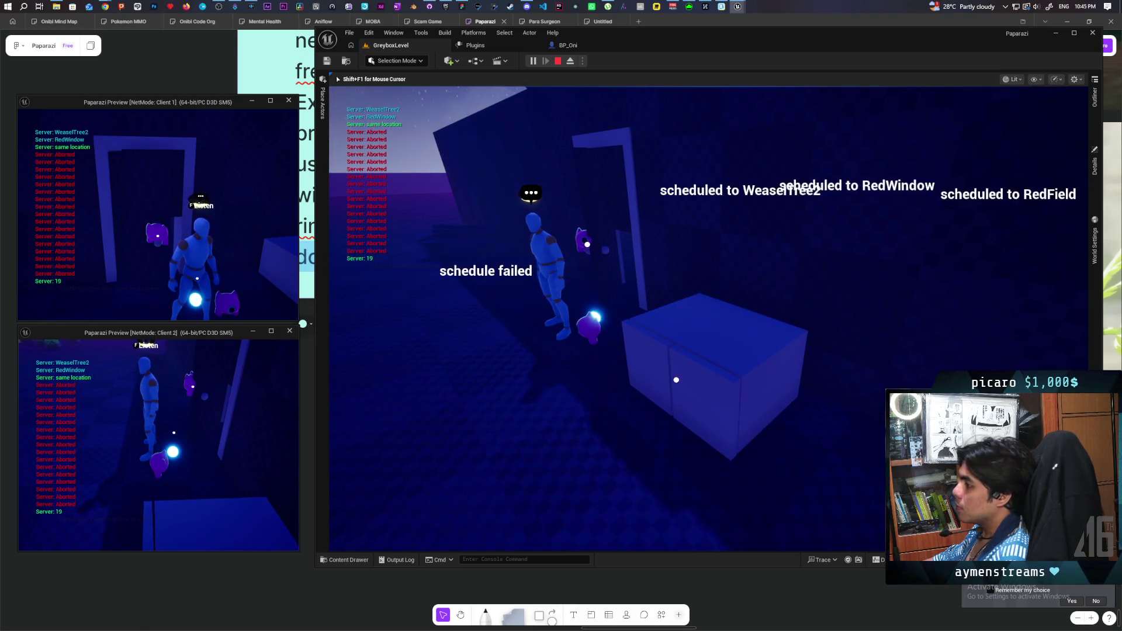
pyautogui.press('Escape')
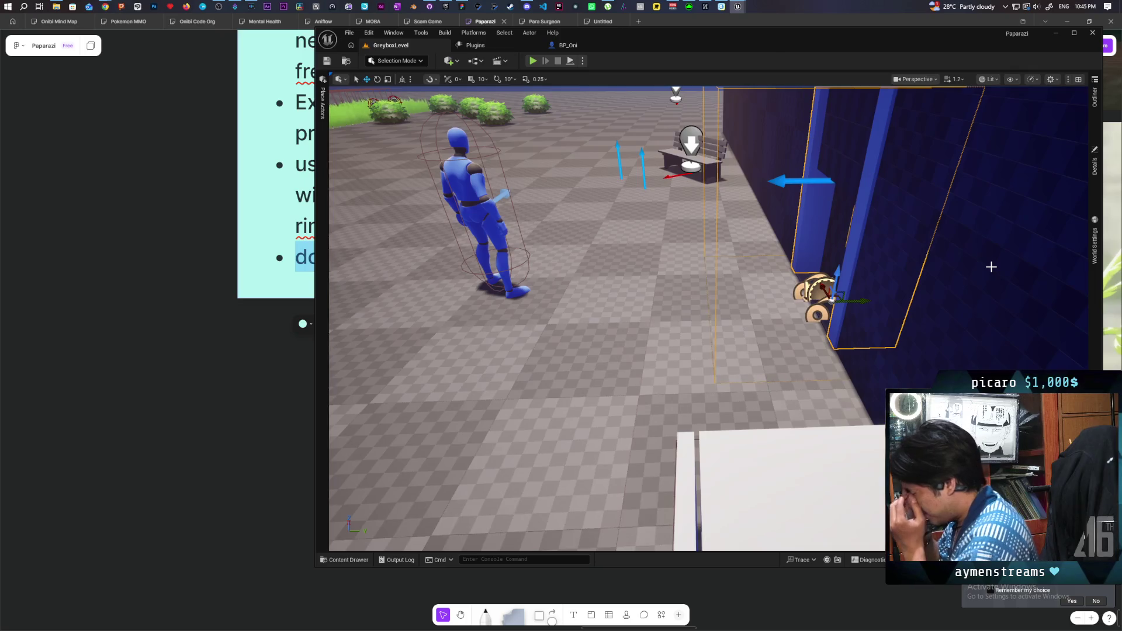
# Focus the level view on the blue wall and doorway, then bring back the BP_DoorBase blueprint window
pyautogui.press('f')
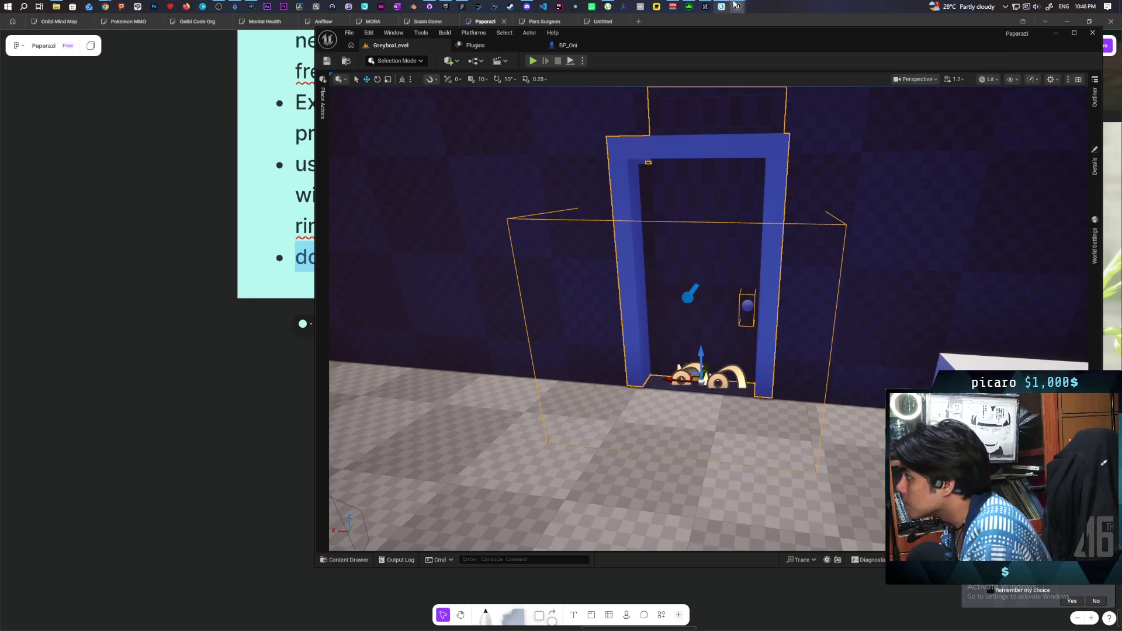
pyautogui.moveTo(739, 10)
pyautogui.moveTo(822, 47)
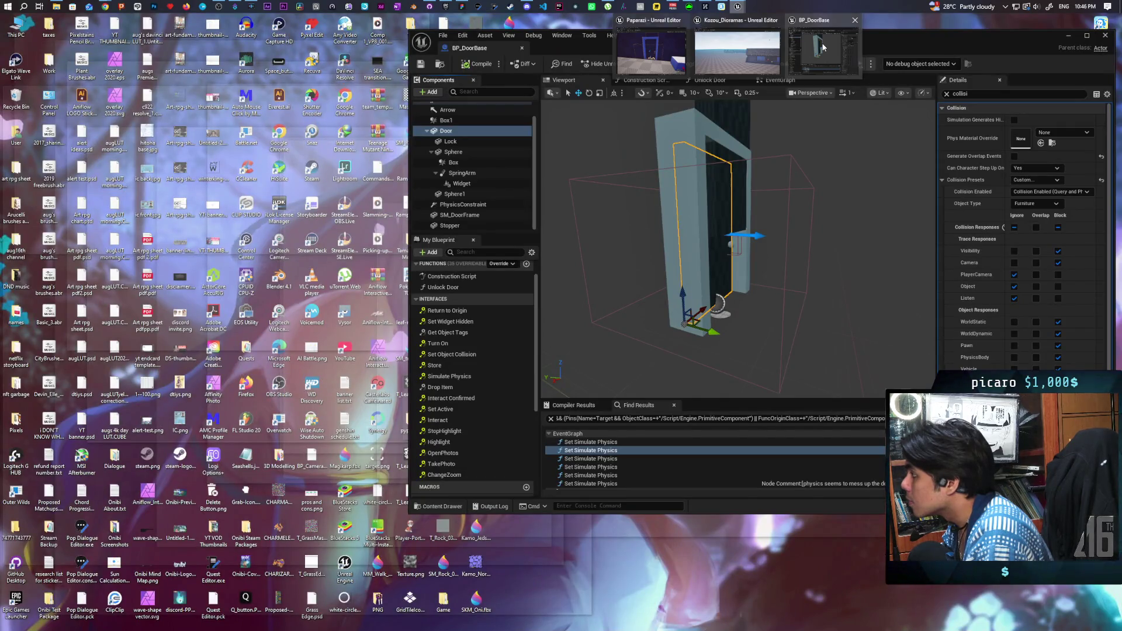
# Orbit the BP_DoorBase viewport to face the door and check the PhysicsConstraint's Disable Collision setting
pyautogui.click(822, 46)
pyautogui.moveTo(836, 156); pyautogui.dragTo(658, 226)
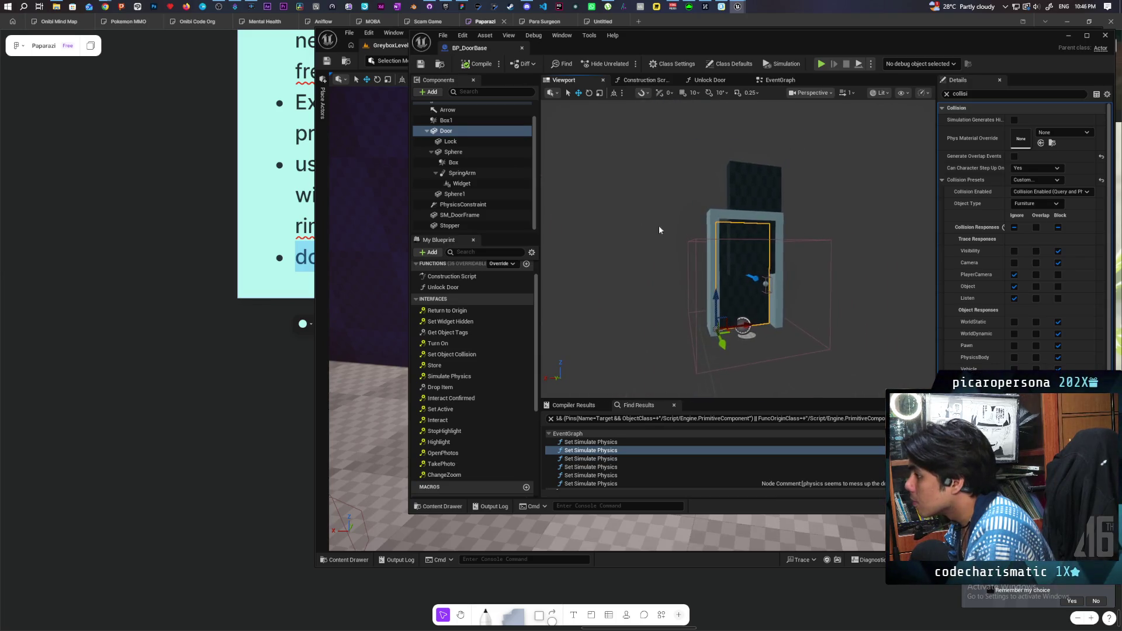
pyautogui.click(486, 202)
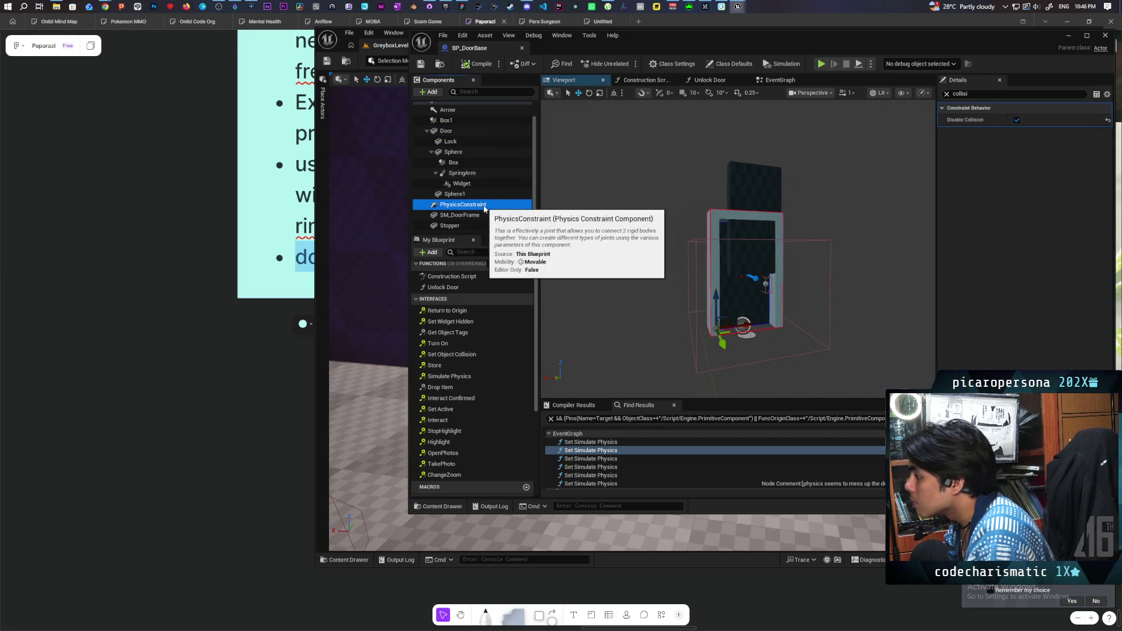
pyautogui.moveTo(760, 234); pyautogui.dragTo(643, 251)
pyautogui.moveTo(973, 123)
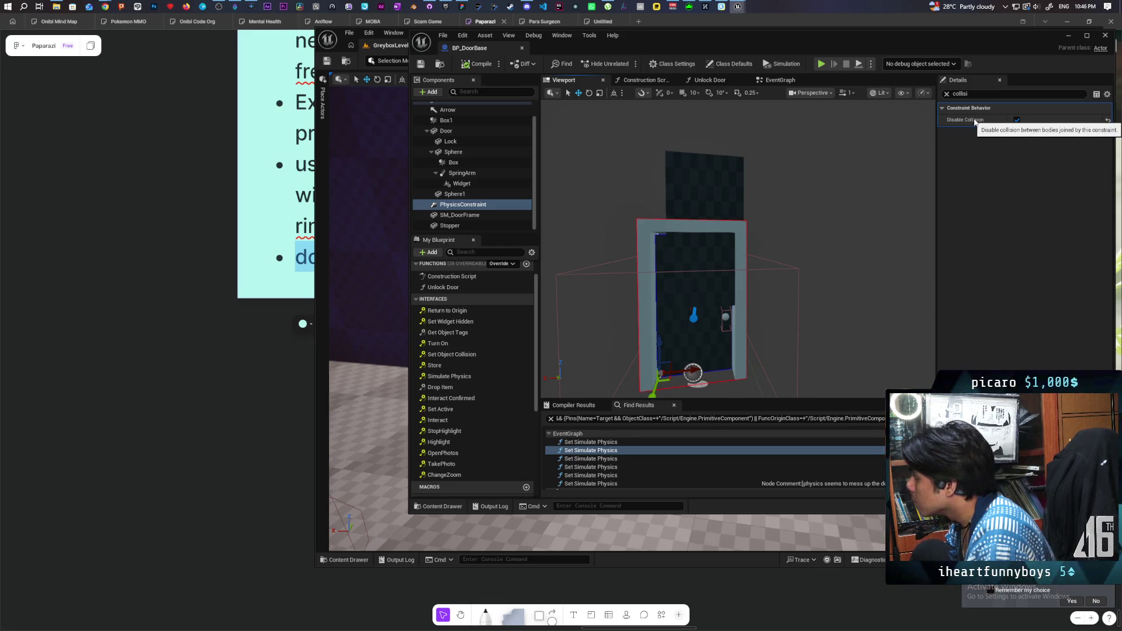
pyautogui.moveTo(737, 251); pyautogui.dragTo(678, 266)
pyautogui.scroll(-3, 584, 201)
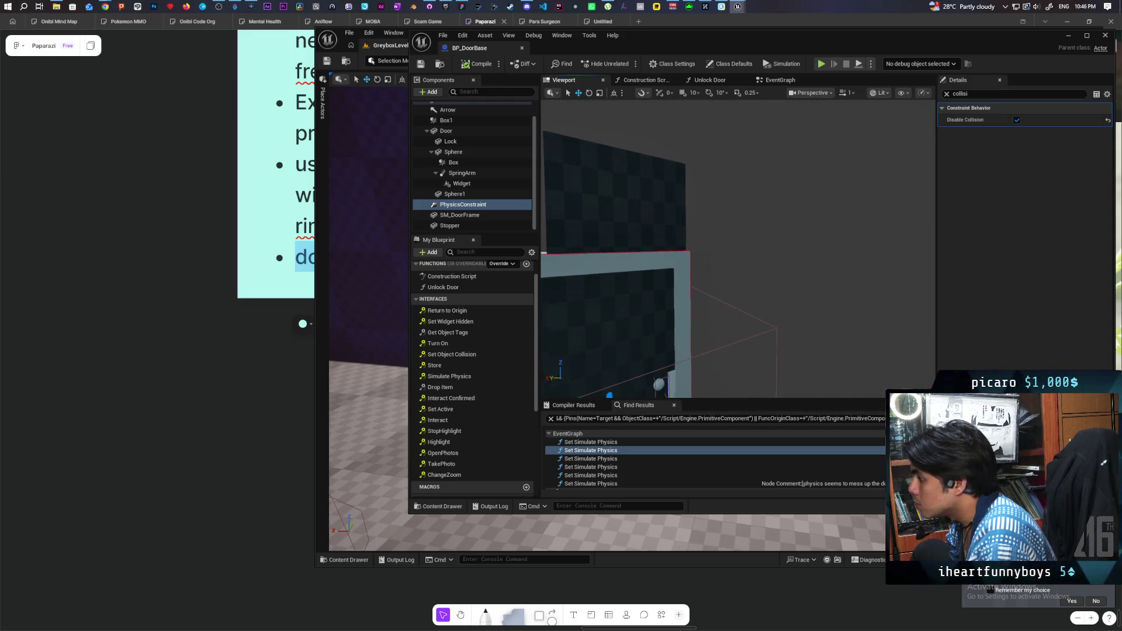
pyautogui.scroll(-3, 584, 200)
pyautogui.scroll(4, 608, 225)
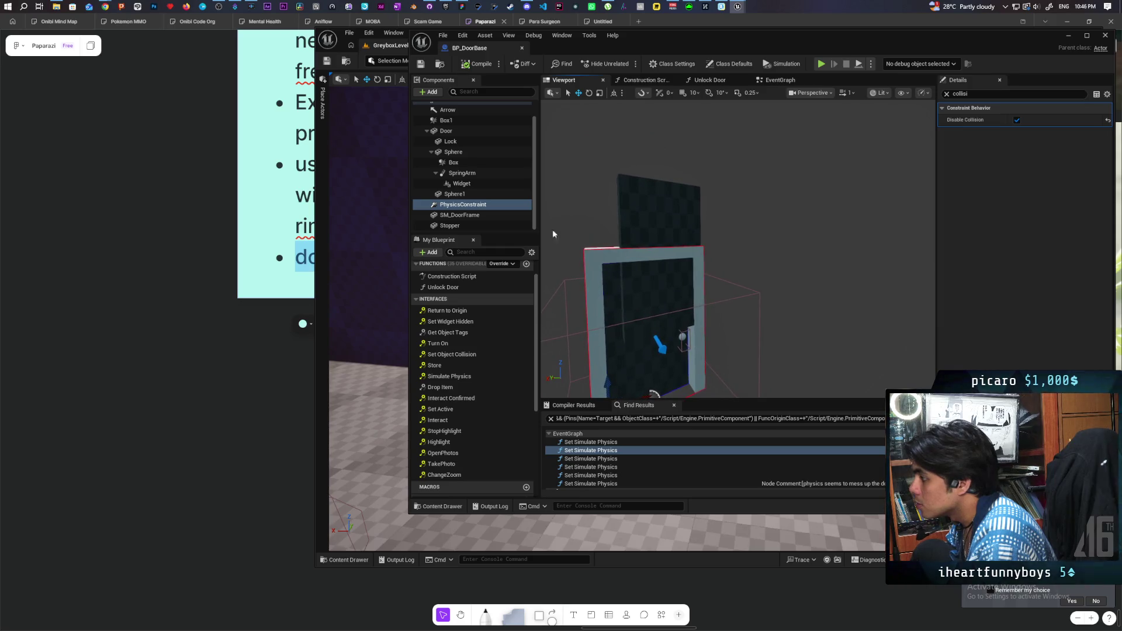
# Select the Stopper component and clear the Details search to reveal its Cube2 static mesh
pyautogui.click(460, 215)
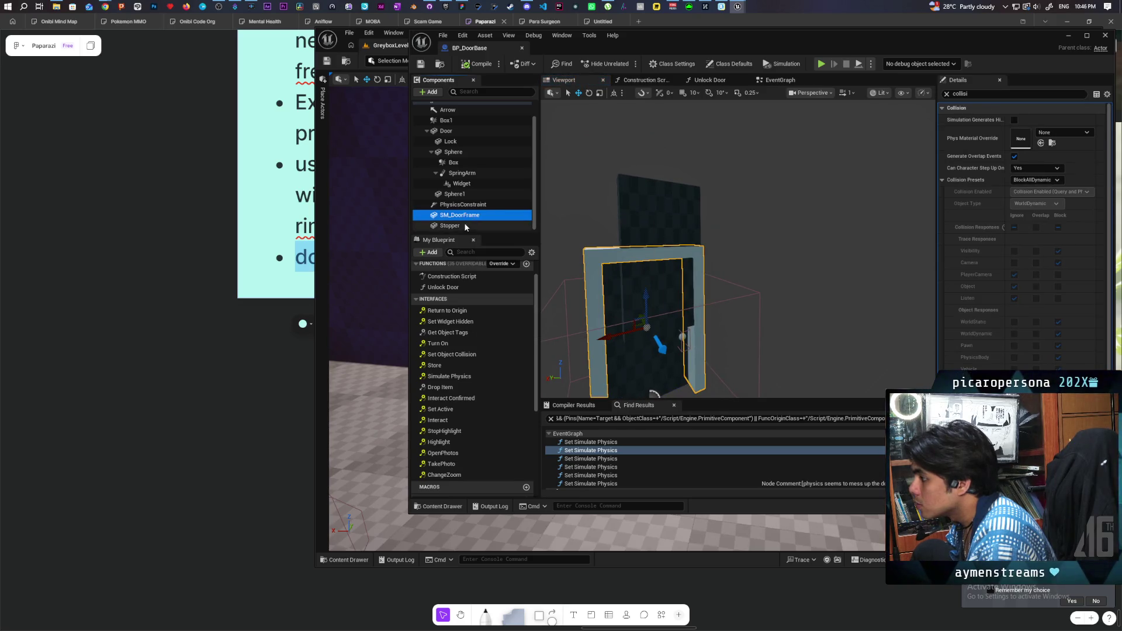
pyautogui.click(463, 226)
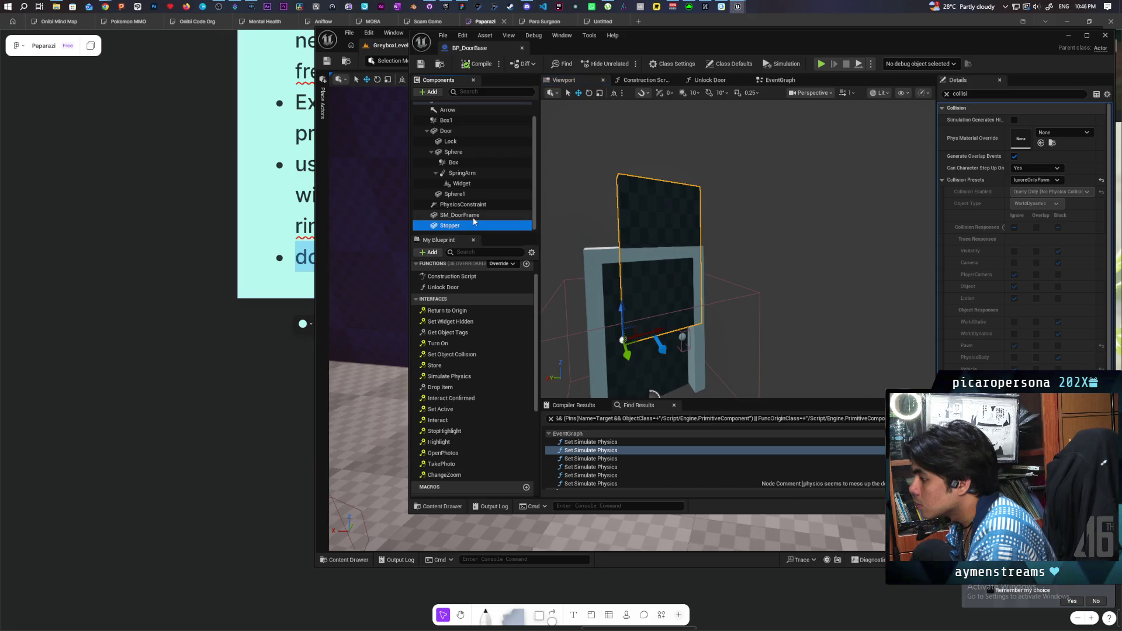
pyautogui.scroll(1, 473, 219)
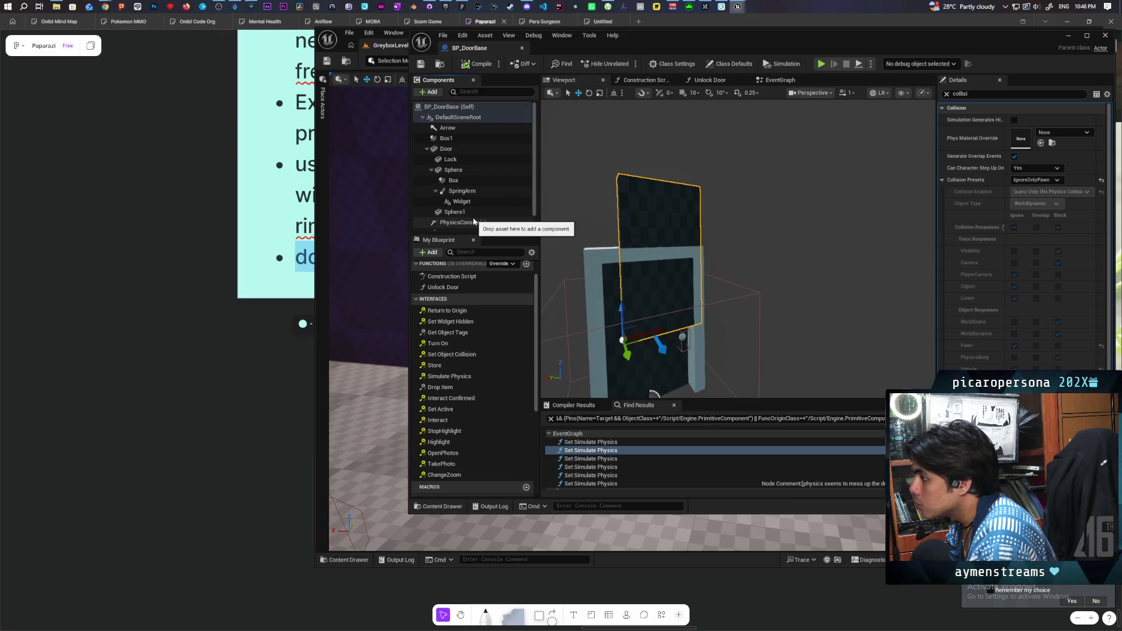
pyautogui.scroll(-1, 473, 221)
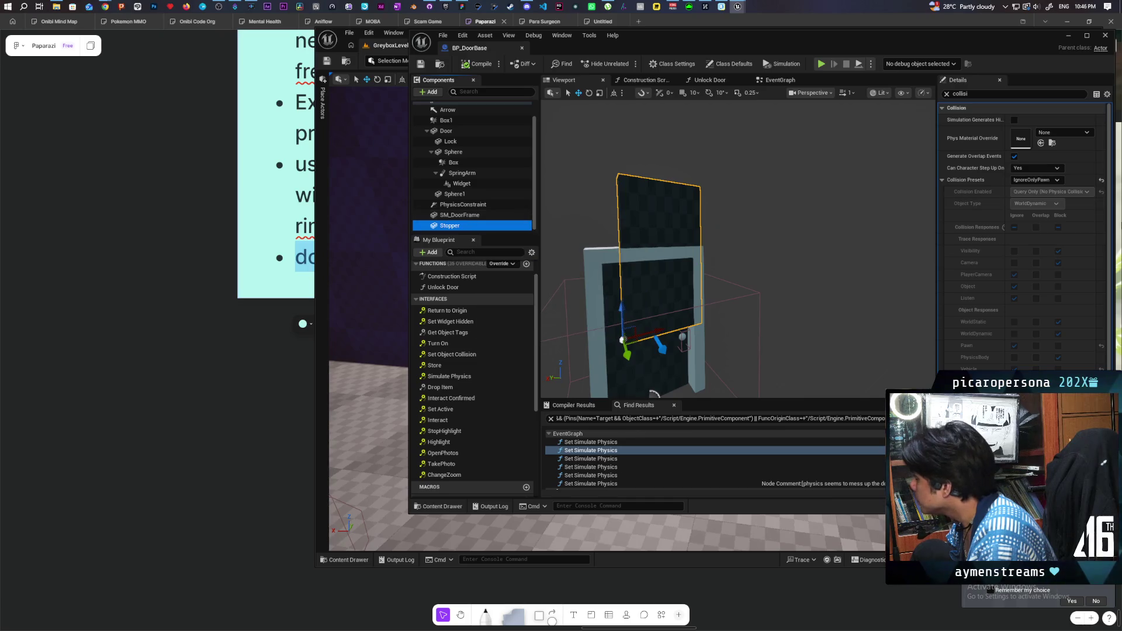
pyautogui.click(947, 94)
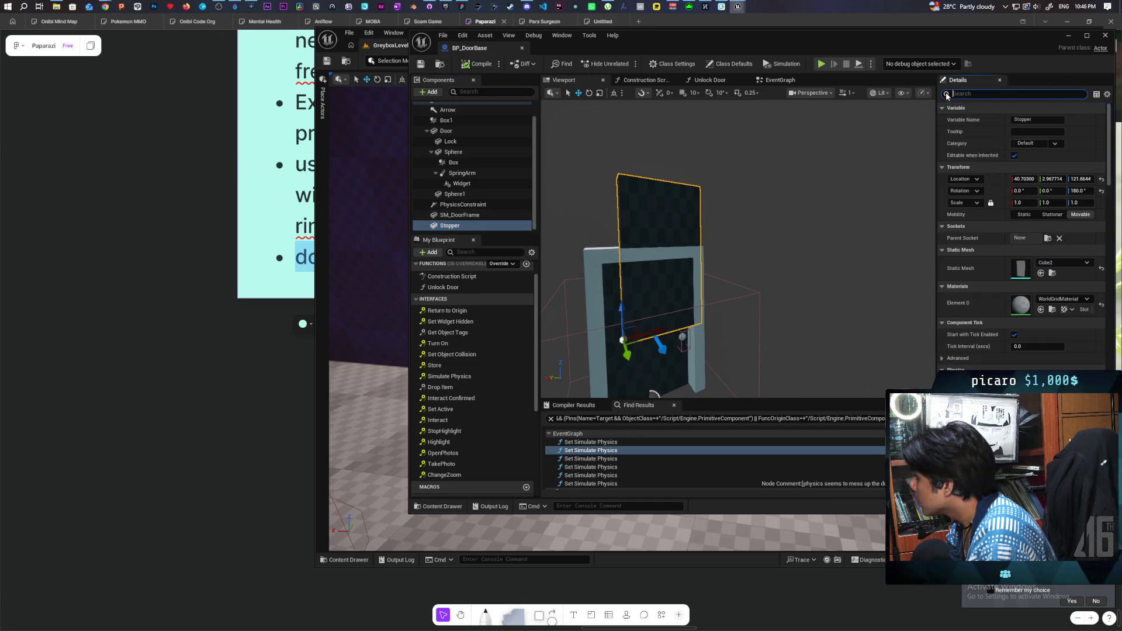
# Open the Cube2 static mesh with Simple Collision shown, then return to BP_DoorBase
pyautogui.doubleClick(1023, 269)
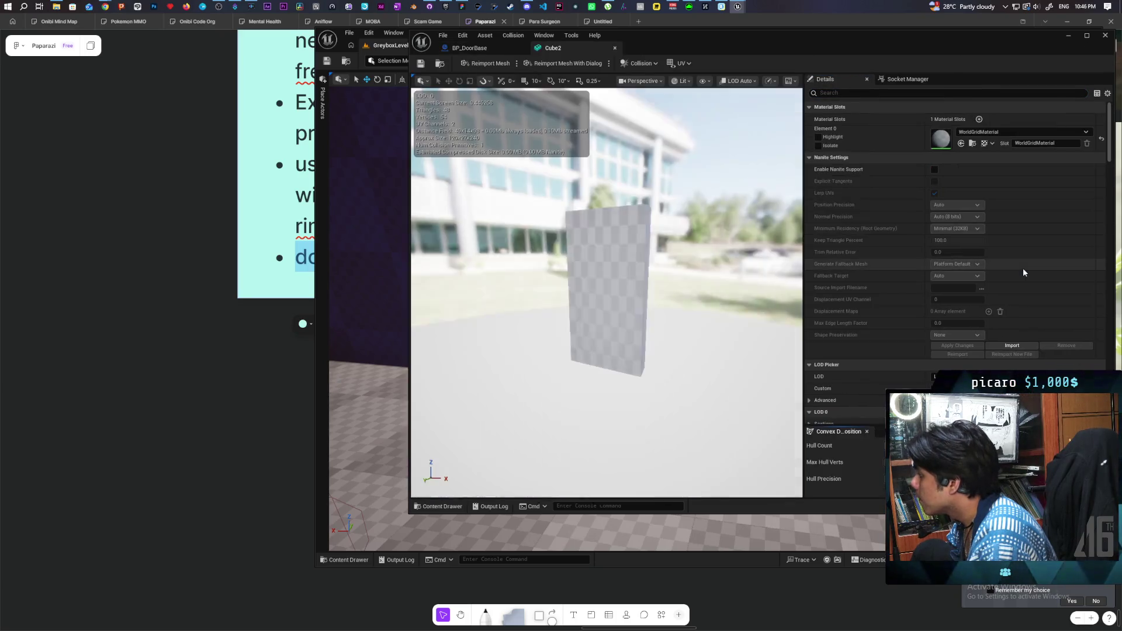
pyautogui.click(705, 80)
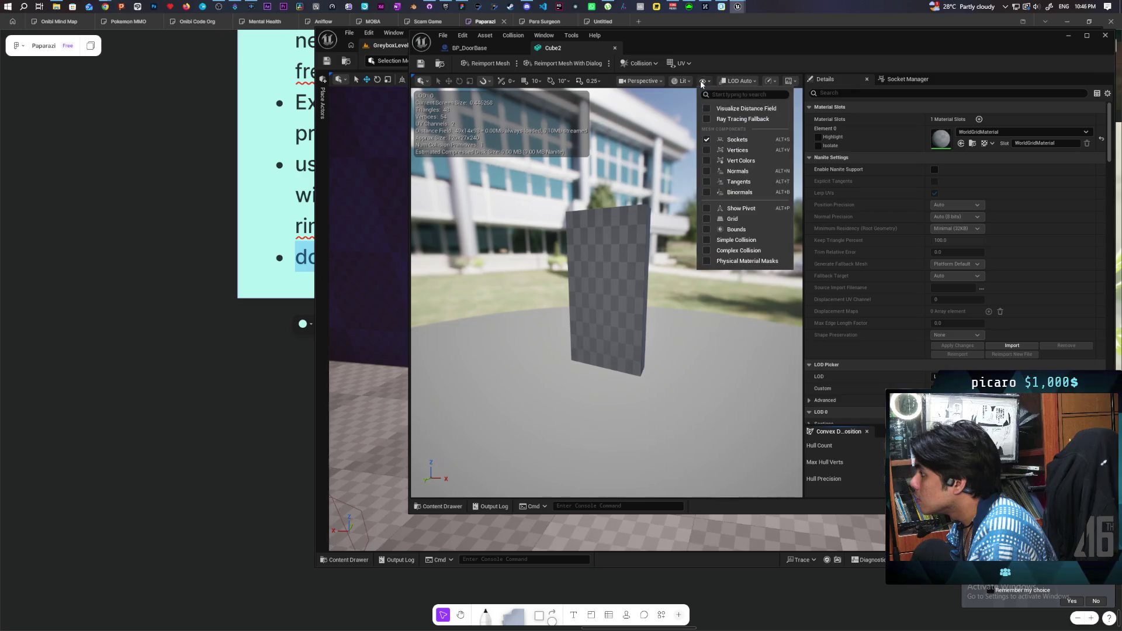
pyautogui.click(737, 239)
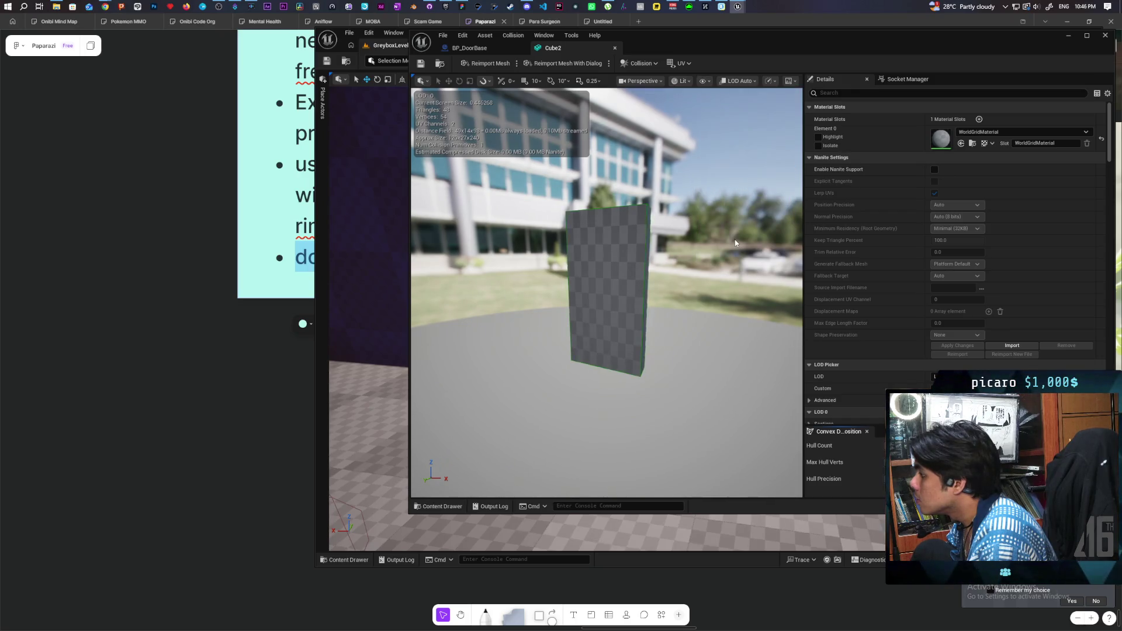
pyautogui.click(710, 80)
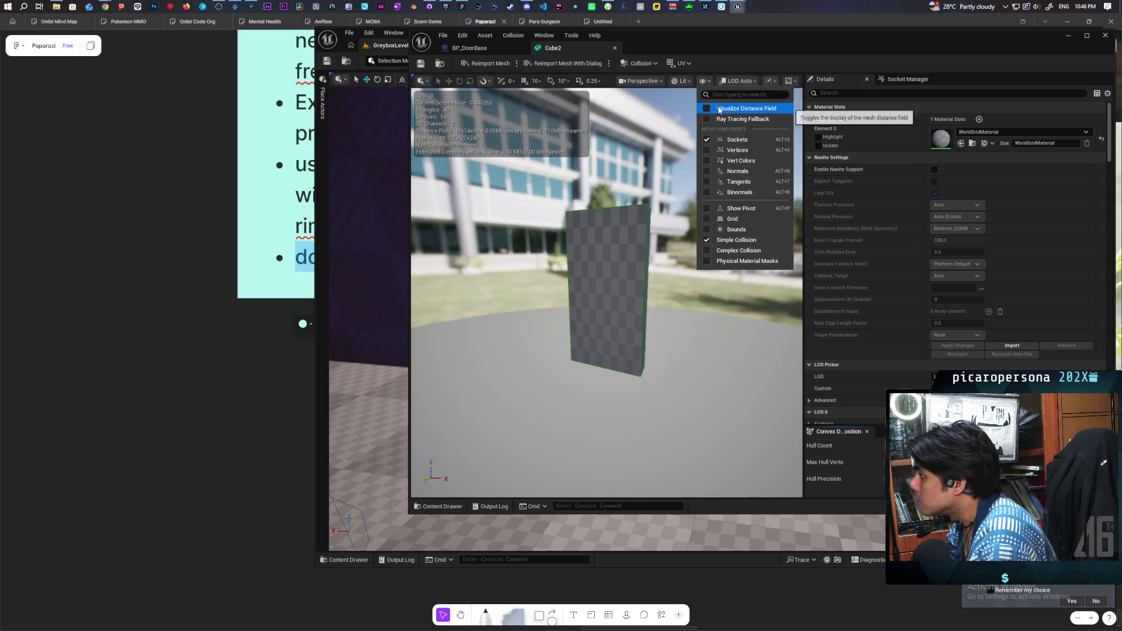
pyautogui.click(487, 48)
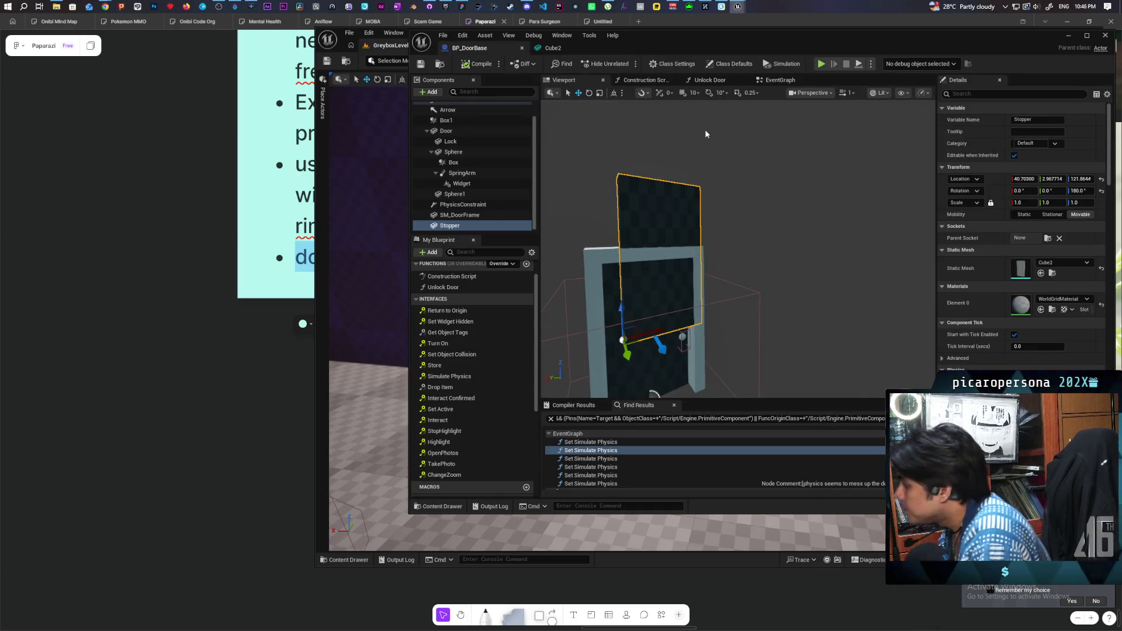
# Move the camera close to the stopper and filter the Stopper's Details by 'col'
pyautogui.moveTo(653, 159)
pyautogui.mouseDown()
pyautogui.moveTo(613, 111)
pyautogui.moveTo(561, 103)
pyautogui.moveTo(541, 120)
pyautogui.moveTo(594, 150)
pyautogui.mouseUp()
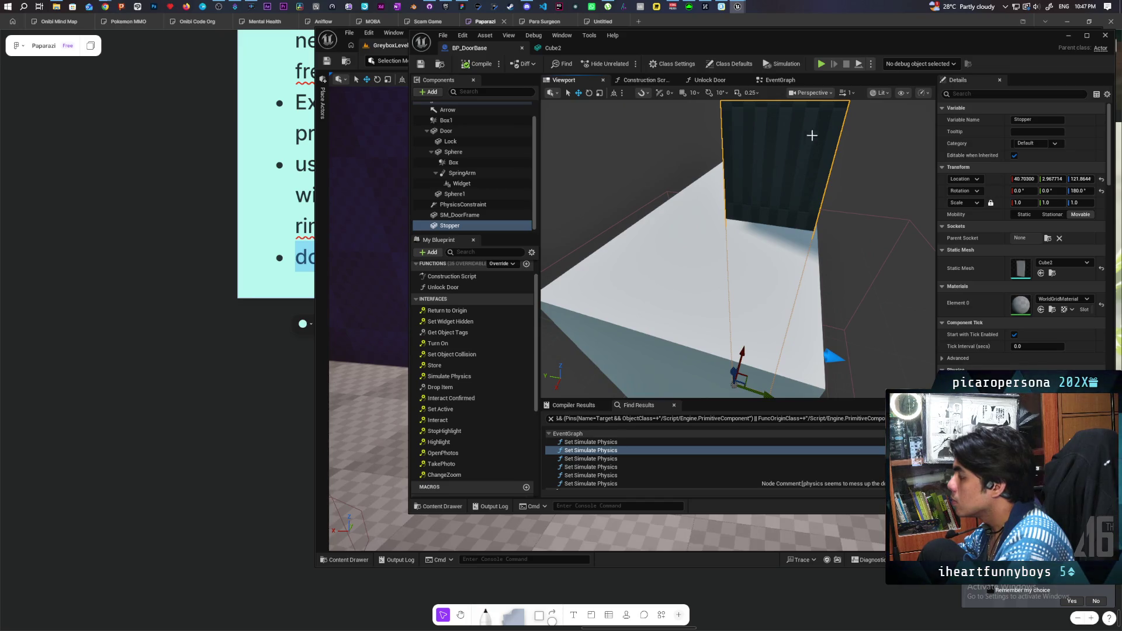
pyautogui.click(1002, 91)
pyautogui.write('colli')
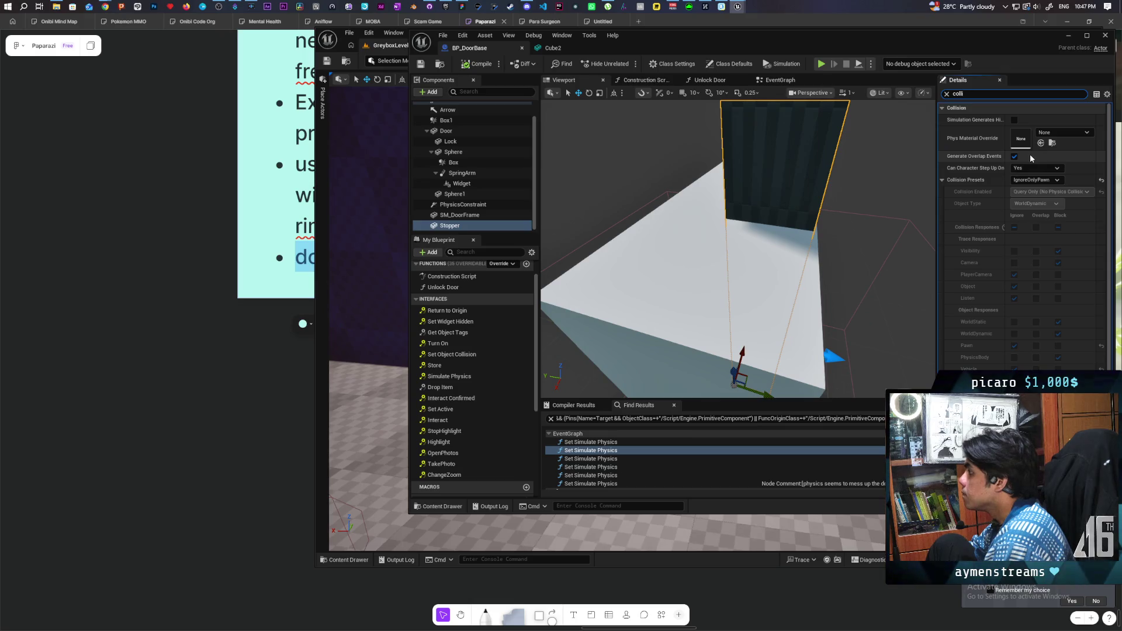
# Set the Stopper to Custom collision with Query and Physics, save, and run a quick play test
pyautogui.click(1057, 181)
pyautogui.click(1051, 194)
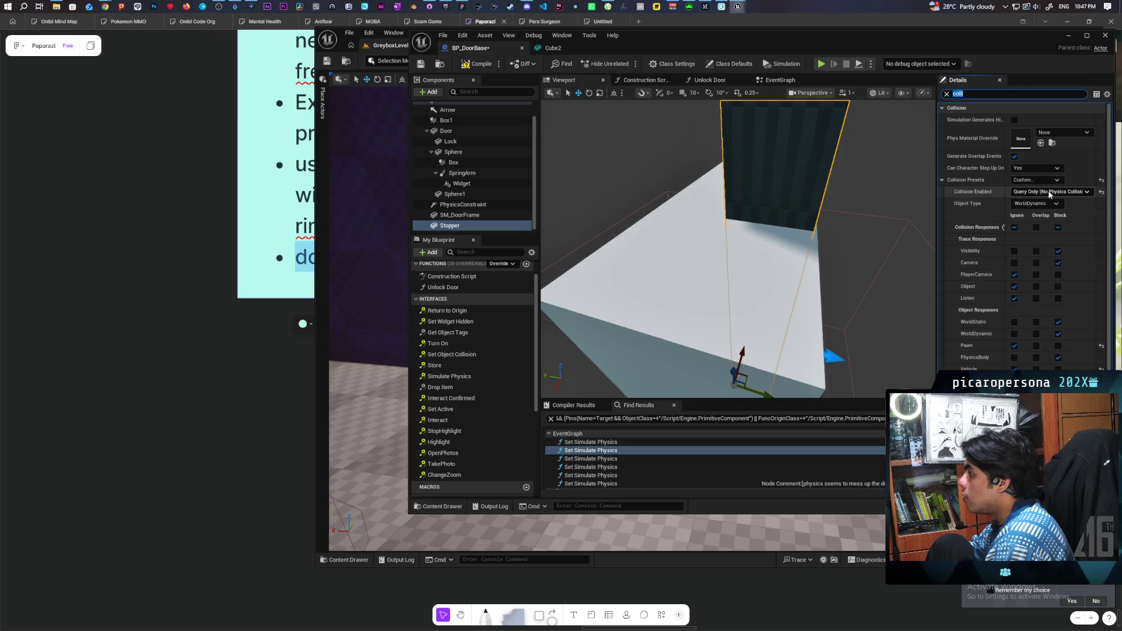
pyautogui.click(1051, 193)
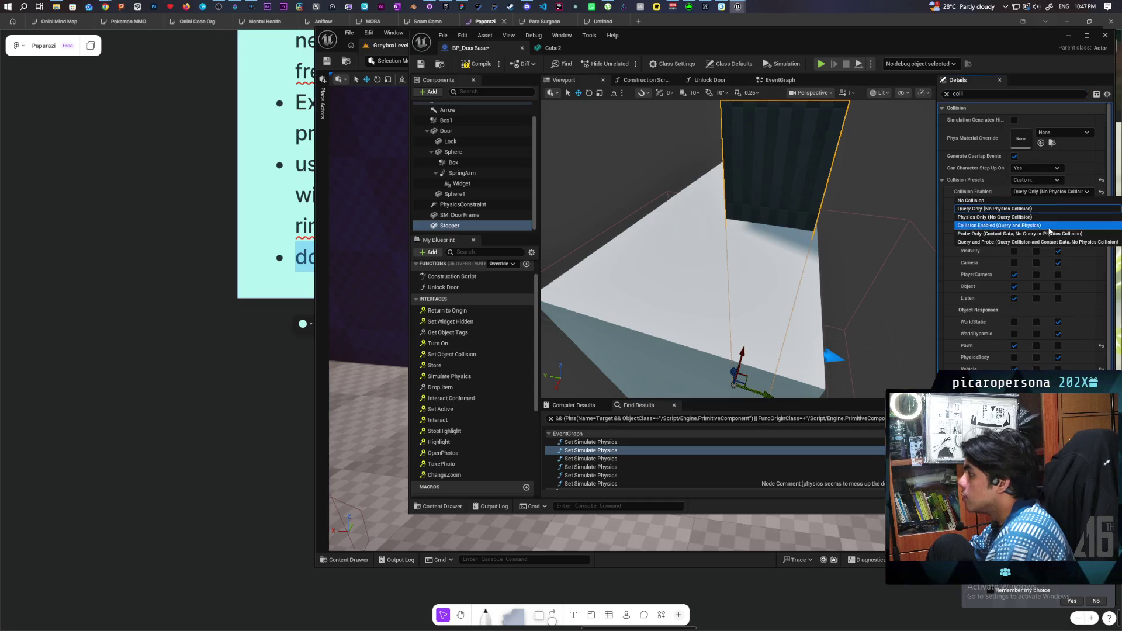
pyautogui.click(1032, 227)
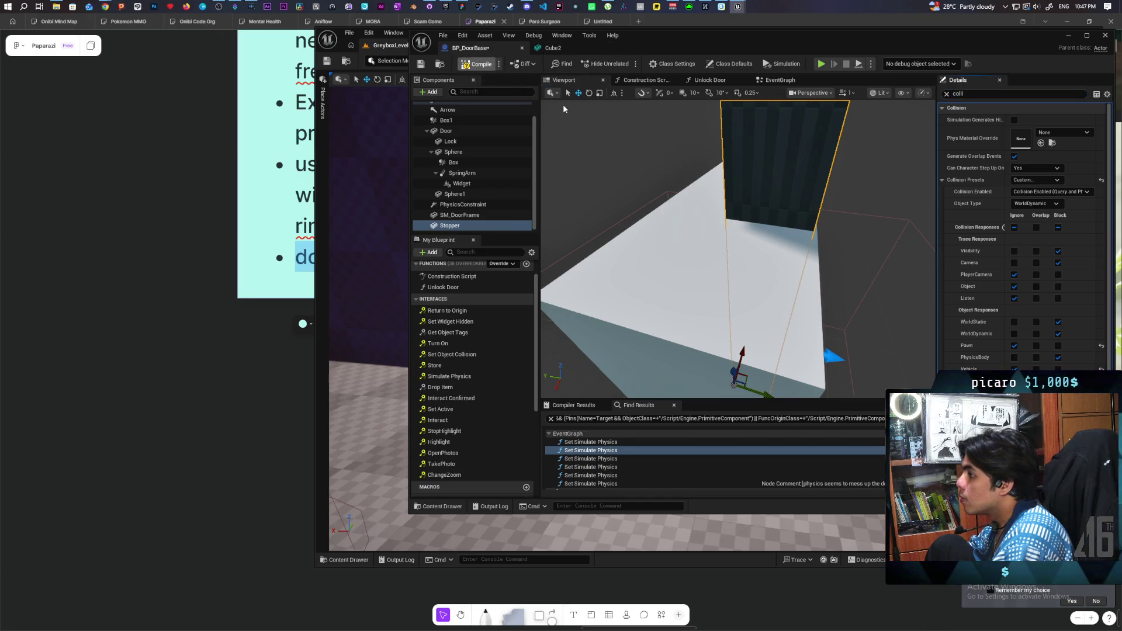
pyautogui.hotkey('ctrl', 's')
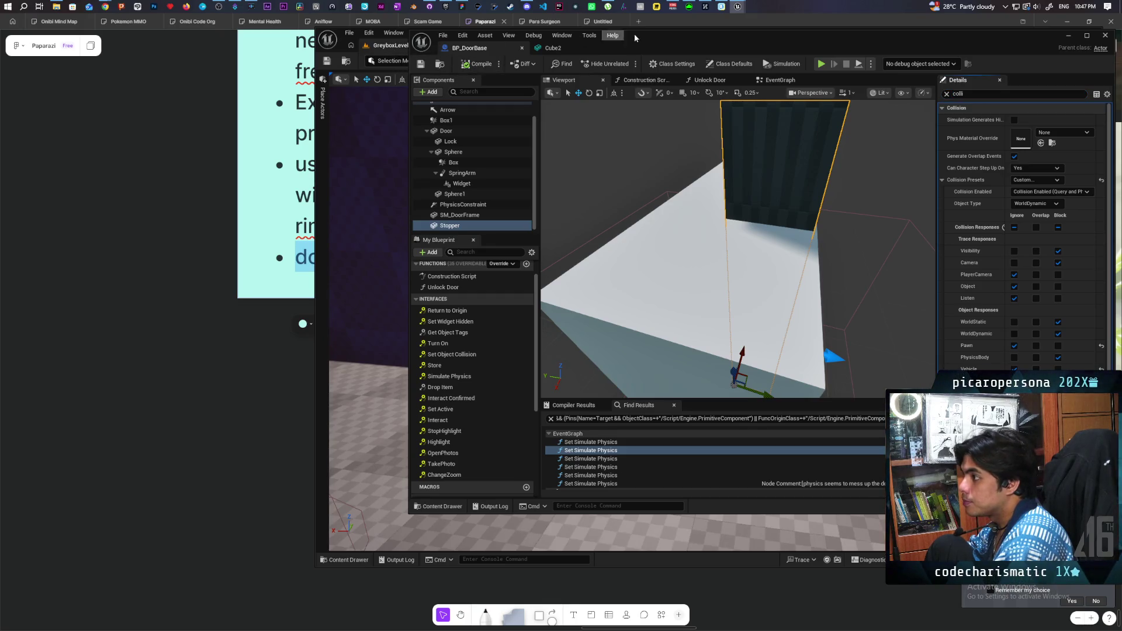
pyautogui.click(1067, 36)
pyautogui.click(534, 61)
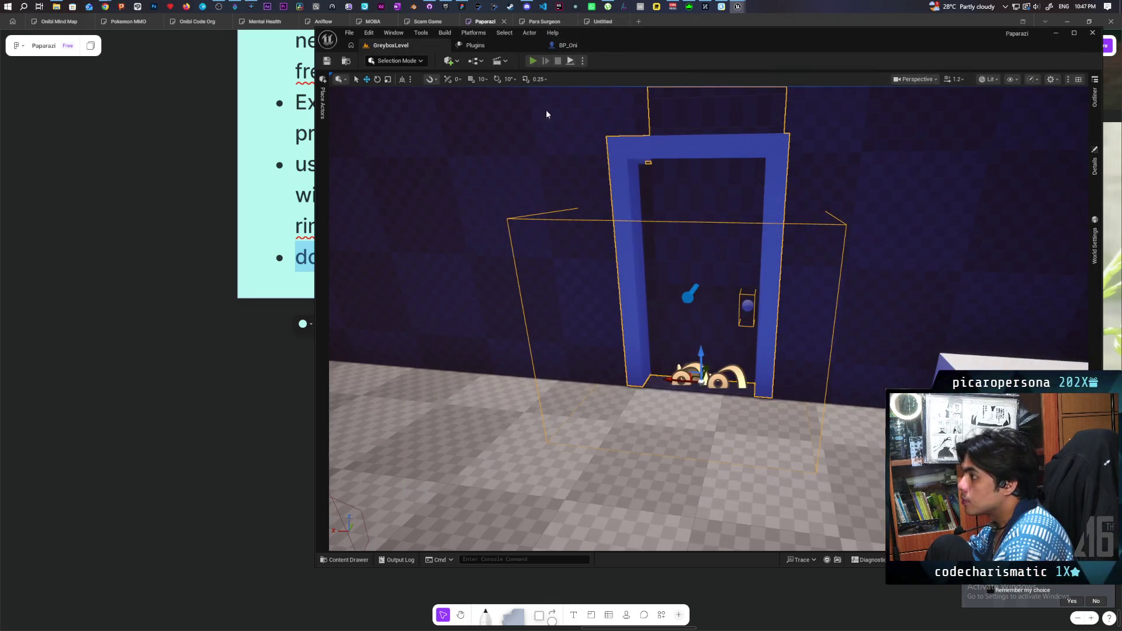
pyautogui.press('Escape')
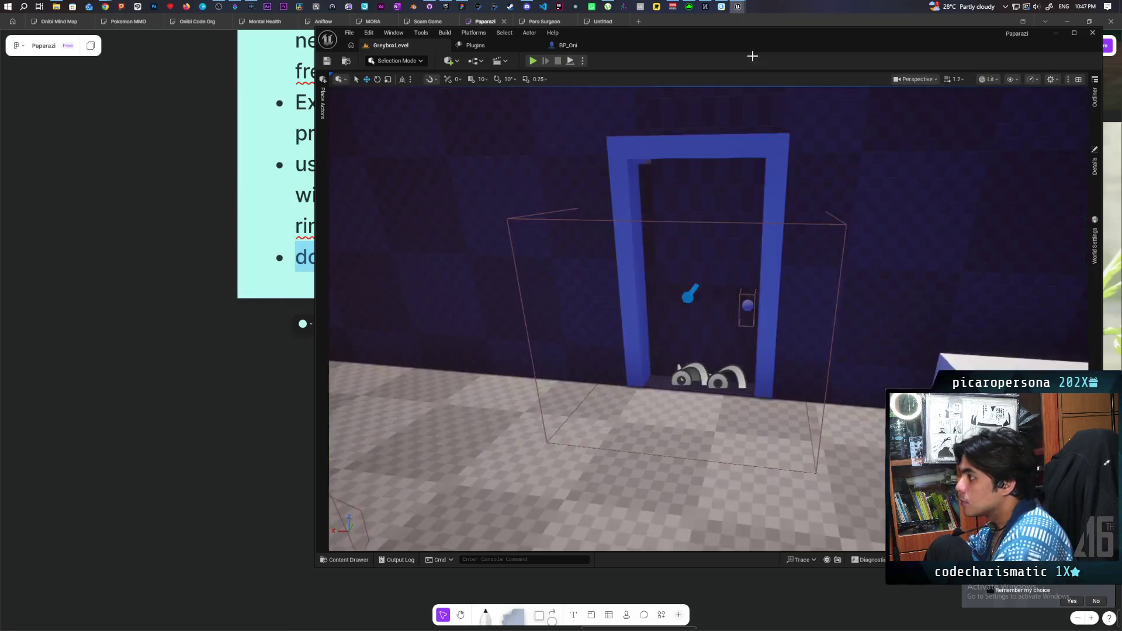
# Untick the Stopper's Rendering Visible option, save BP_DoorBase, and return to the GreyboxLevel
pyautogui.moveTo(738, 6)
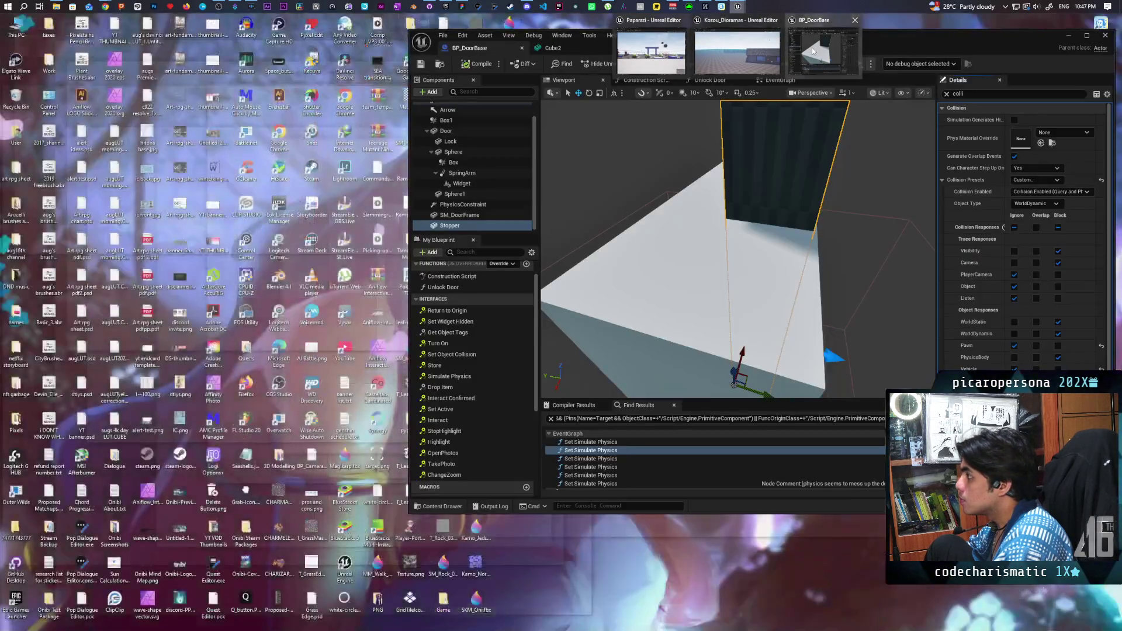
pyautogui.click(812, 47)
pyautogui.write('vis')
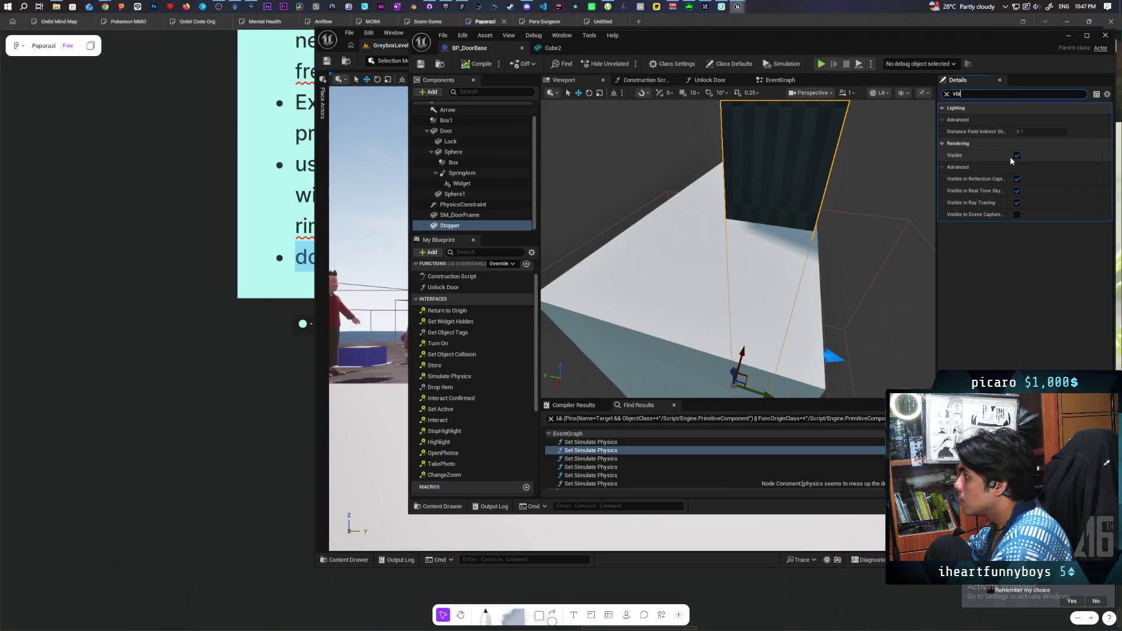
pyautogui.click(1016, 157)
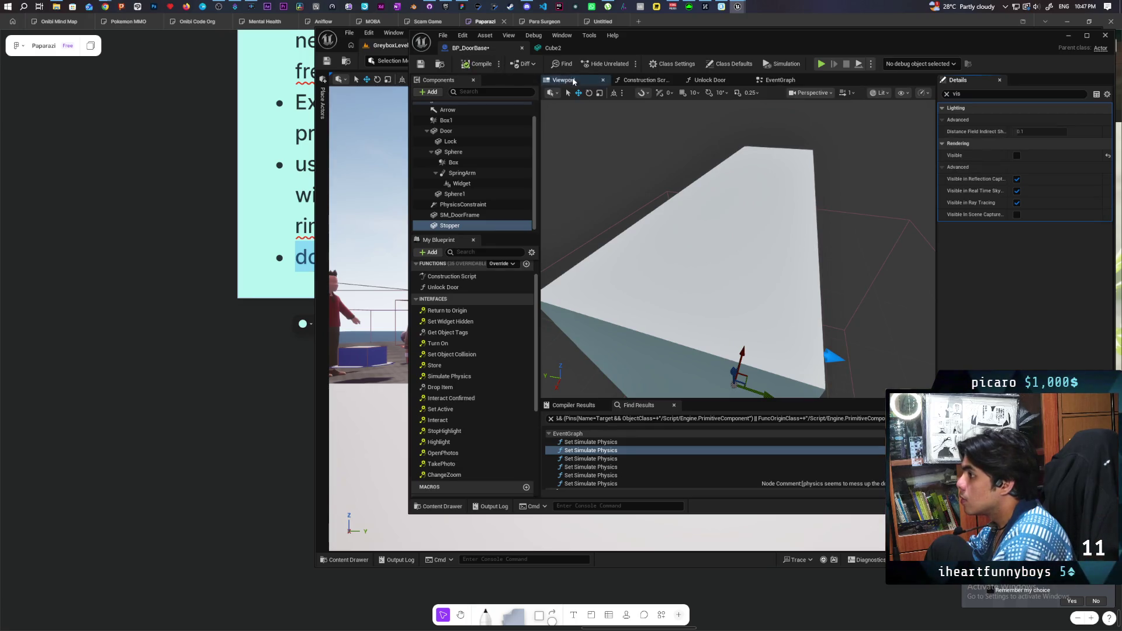
pyautogui.hotkey('ctrl', 's')
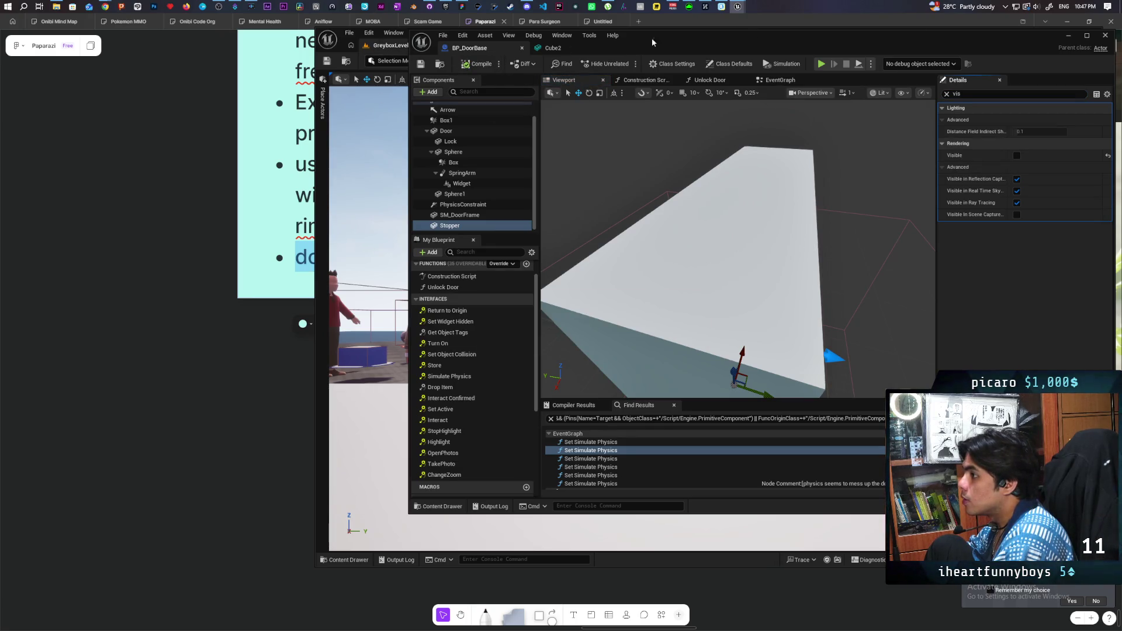
pyautogui.click(1069, 36)
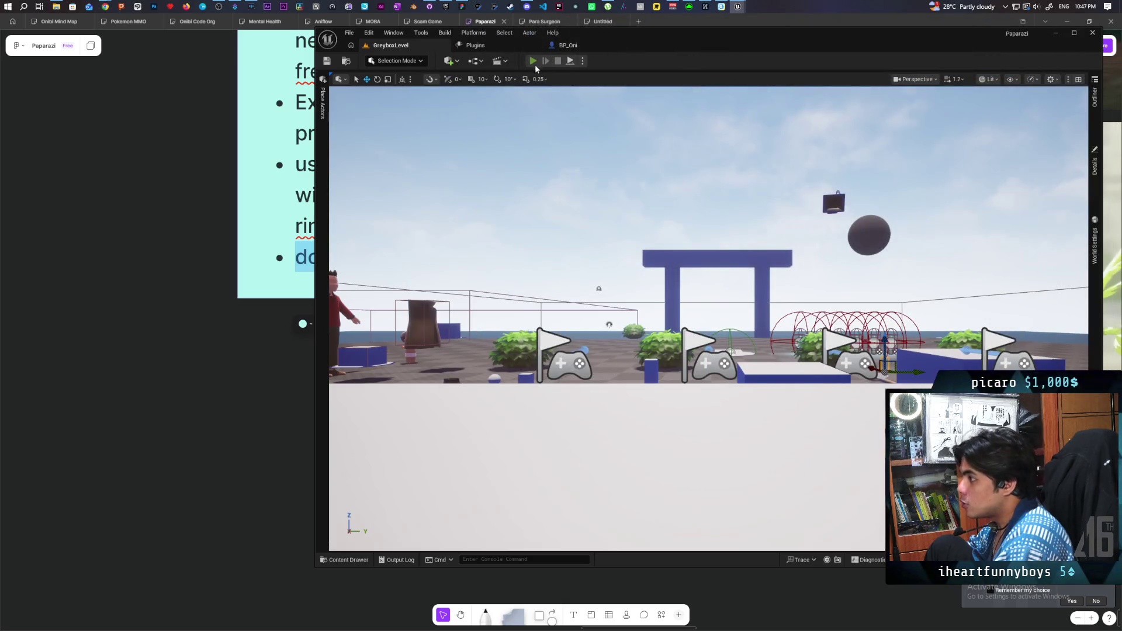
# Play-test the door with two PIE clients, then release the mouse and stop the session
pyautogui.click(533, 61)
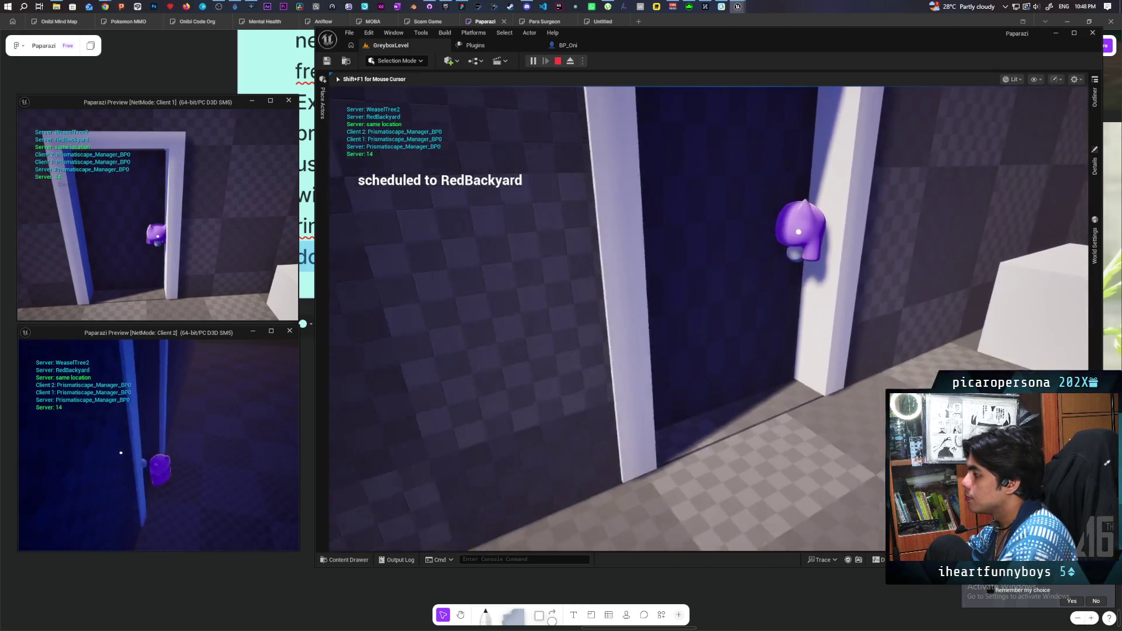
pyautogui.hotkey('shift', 'F1')
pyautogui.press('Escape')
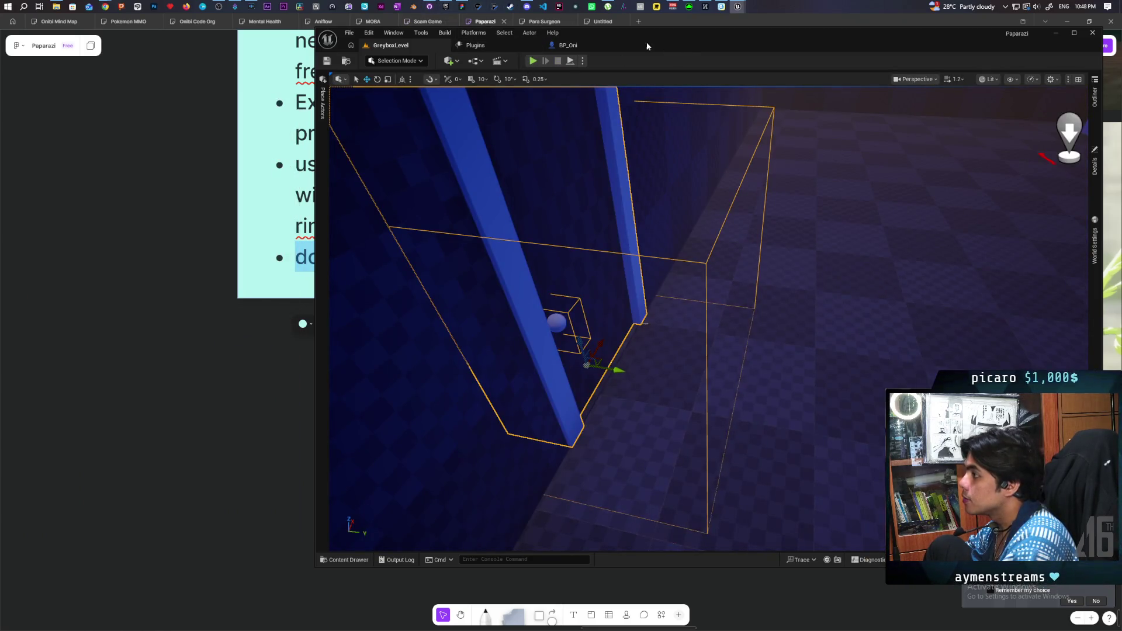
# Commit BP_DoorBase.uasset to main as 'fixed door bugs', then switch to the FigJam Paparazi board
pyautogui.click(428, 6)
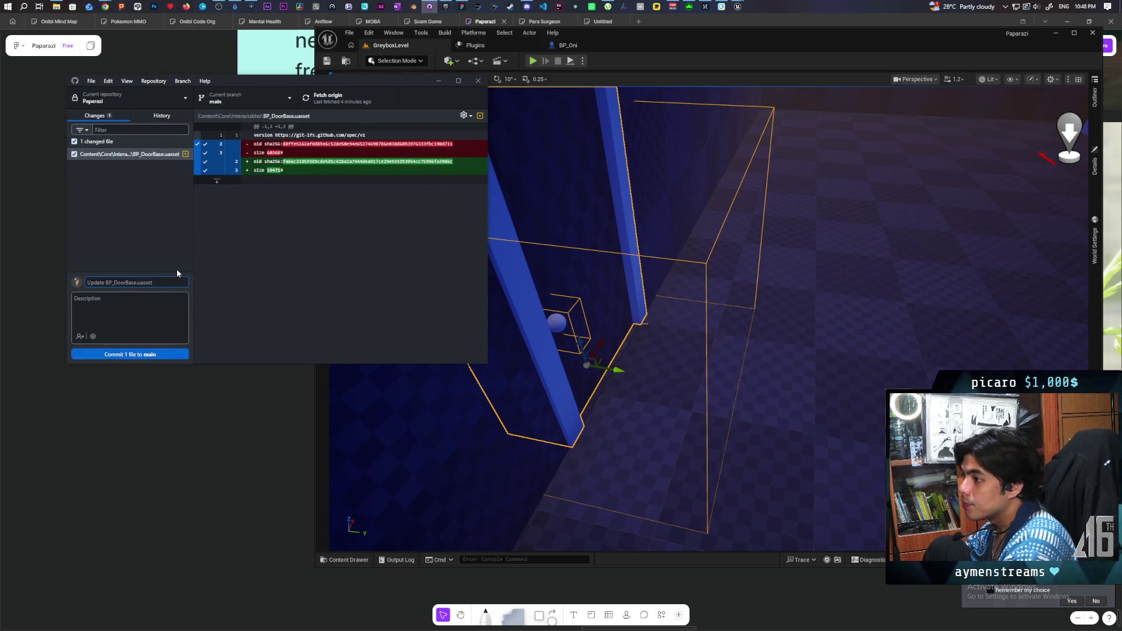
pyautogui.write('fixed doo')
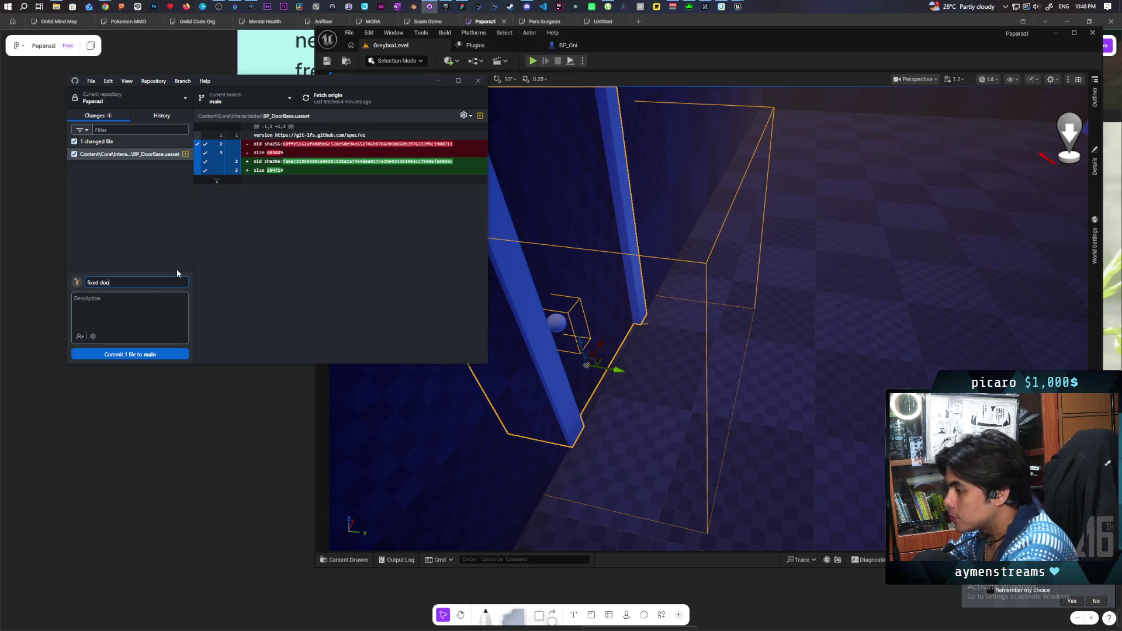
pyautogui.write('r bugs')
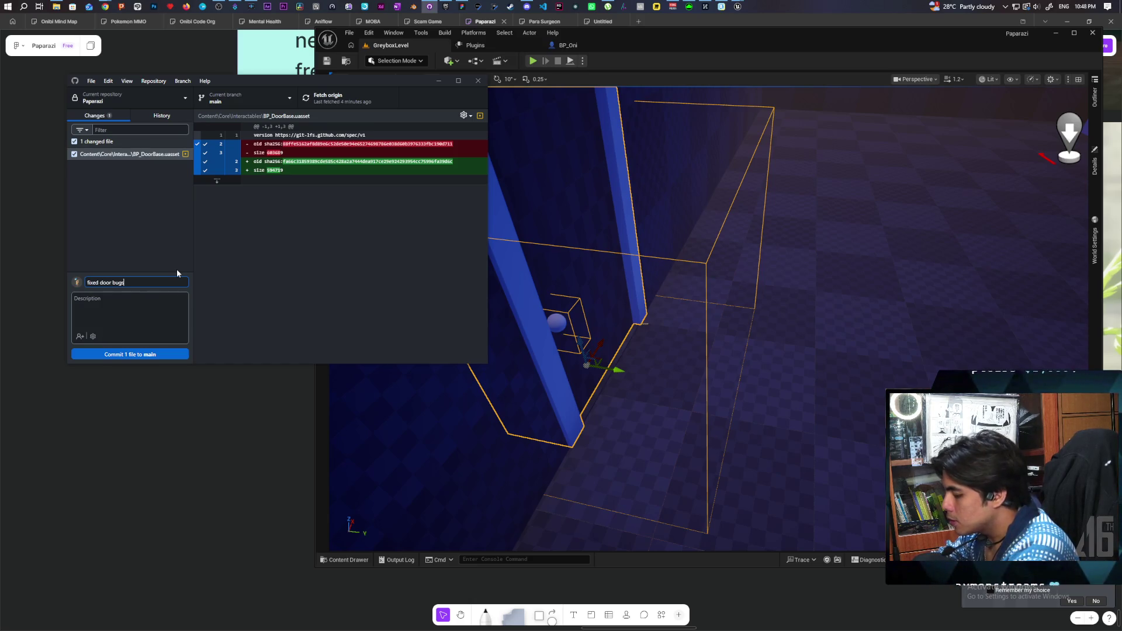
pyautogui.click(123, 353)
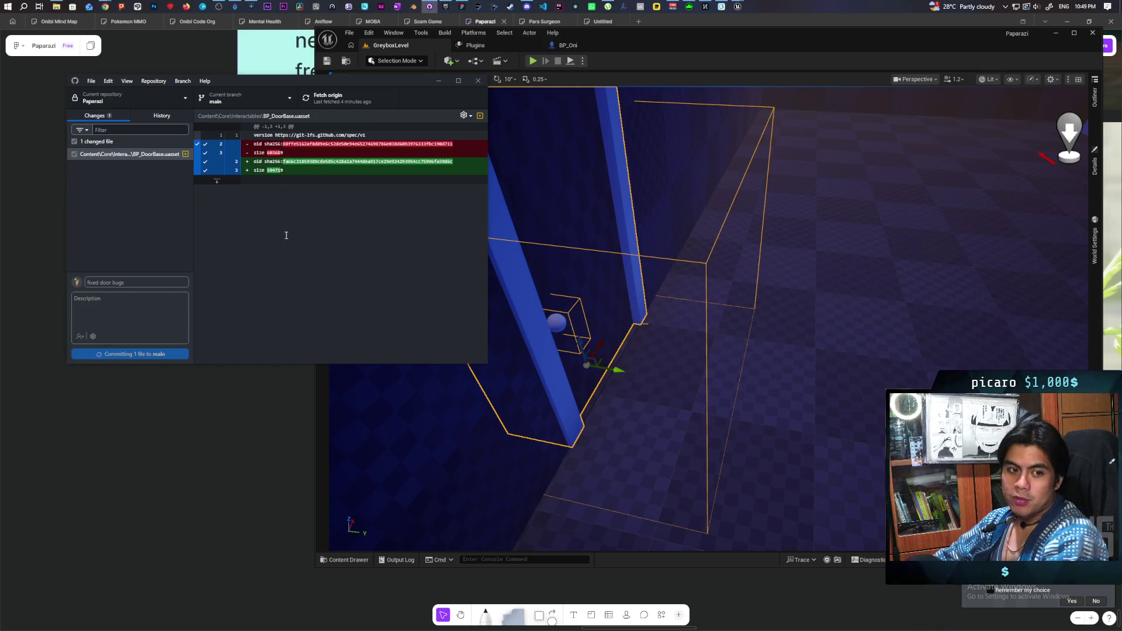
pyautogui.click(461, 6)
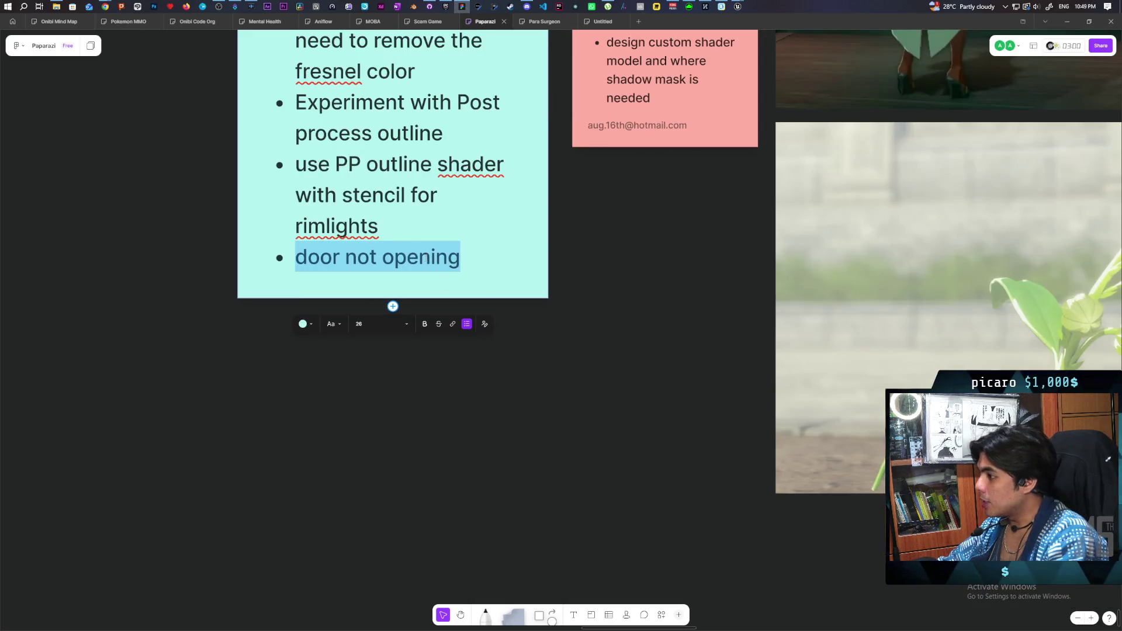
# Strike through the 'door not opening' line in the cyan to-do note
pyautogui.click(437, 326)
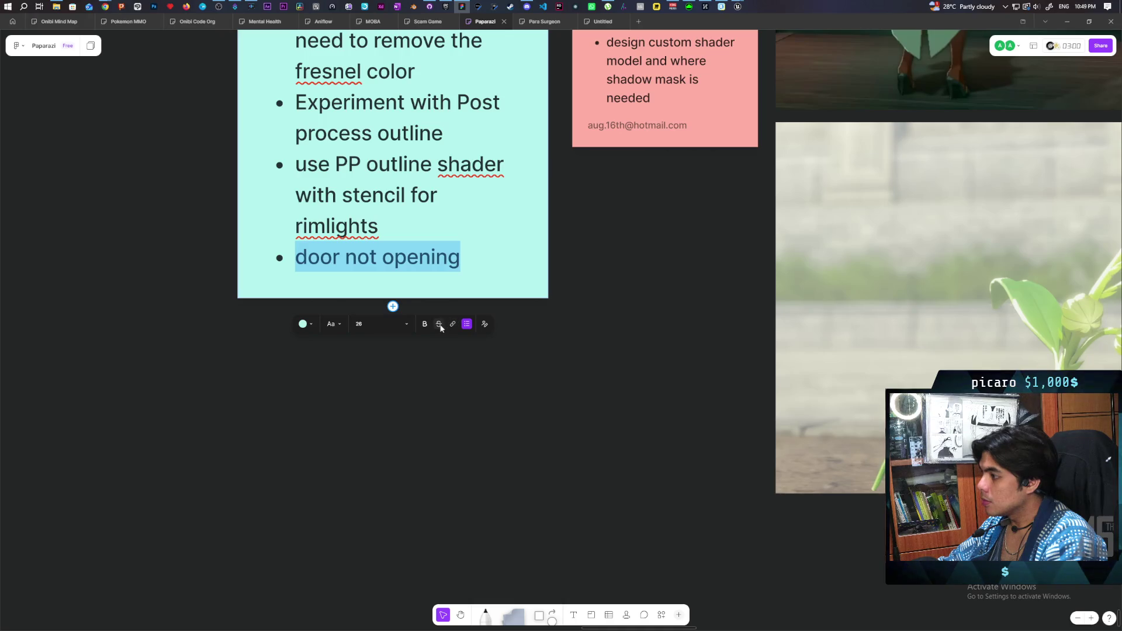
pyautogui.click(466, 260)
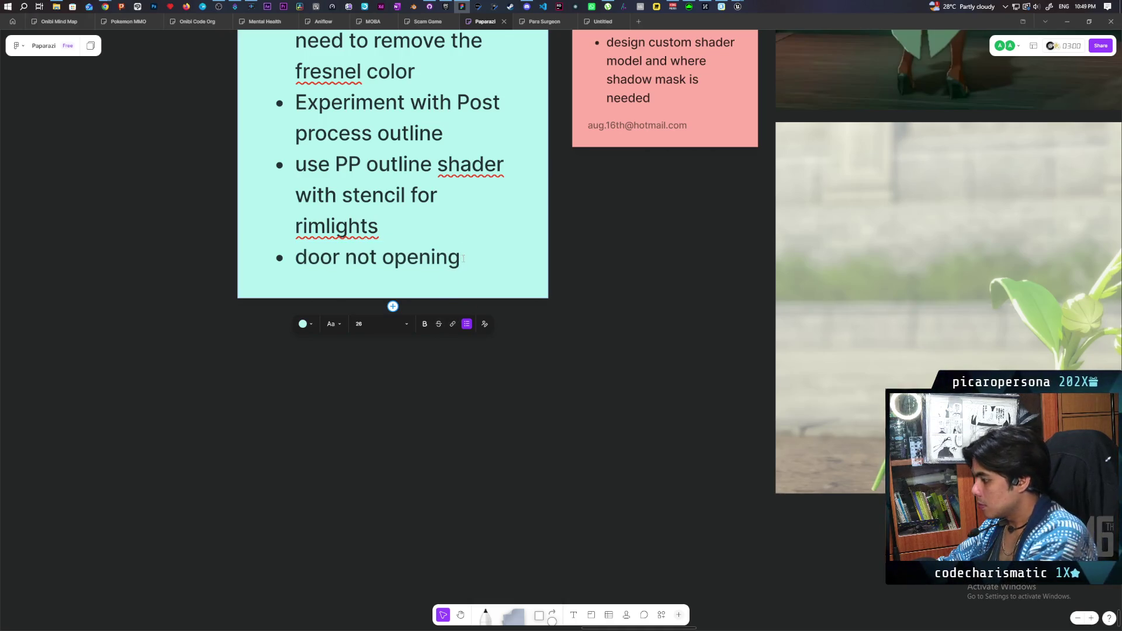
pyautogui.press('Return')
pyautogui.doubleClick(436, 267)
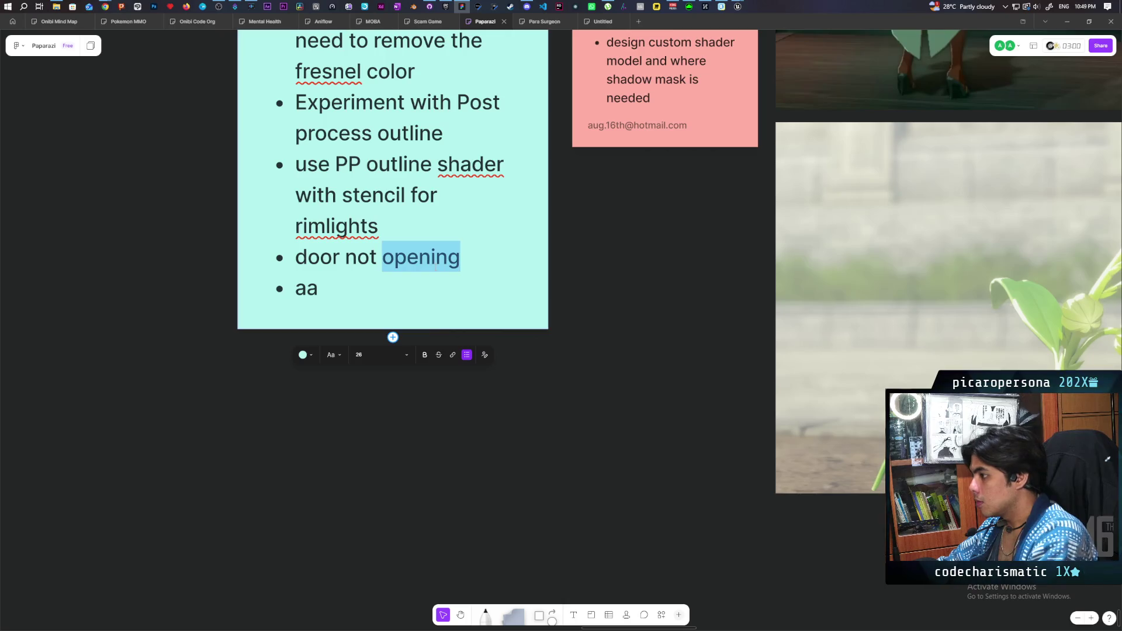
pyautogui.click(436, 267)
pyautogui.tripleClick(436, 268)
pyautogui.click(437, 268)
pyautogui.tripleClick(437, 268)
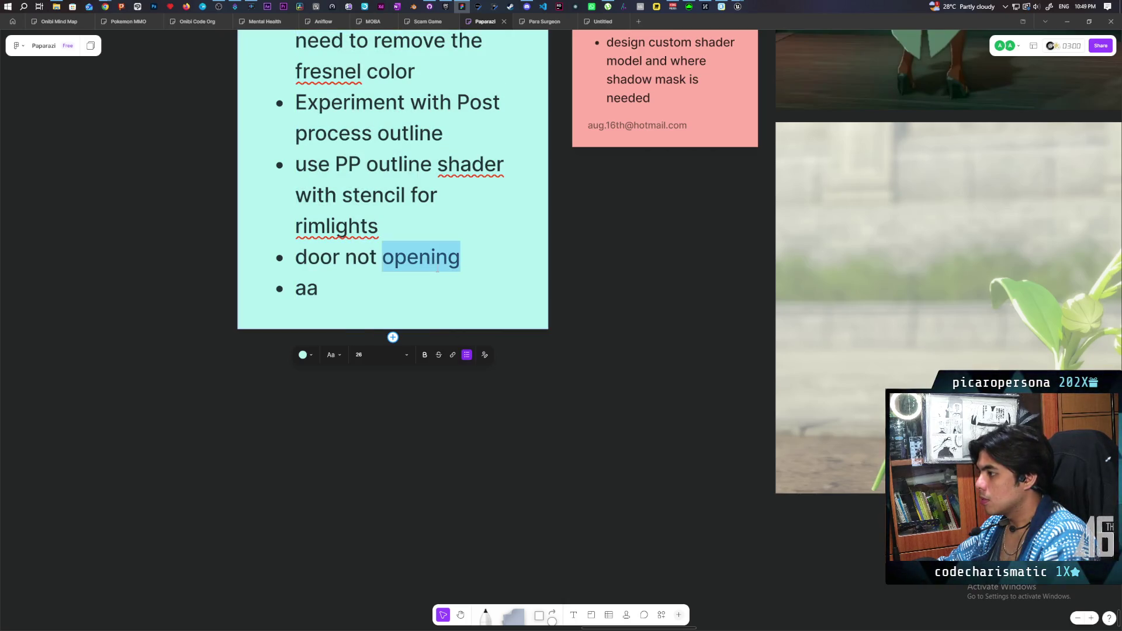
pyautogui.click(439, 356)
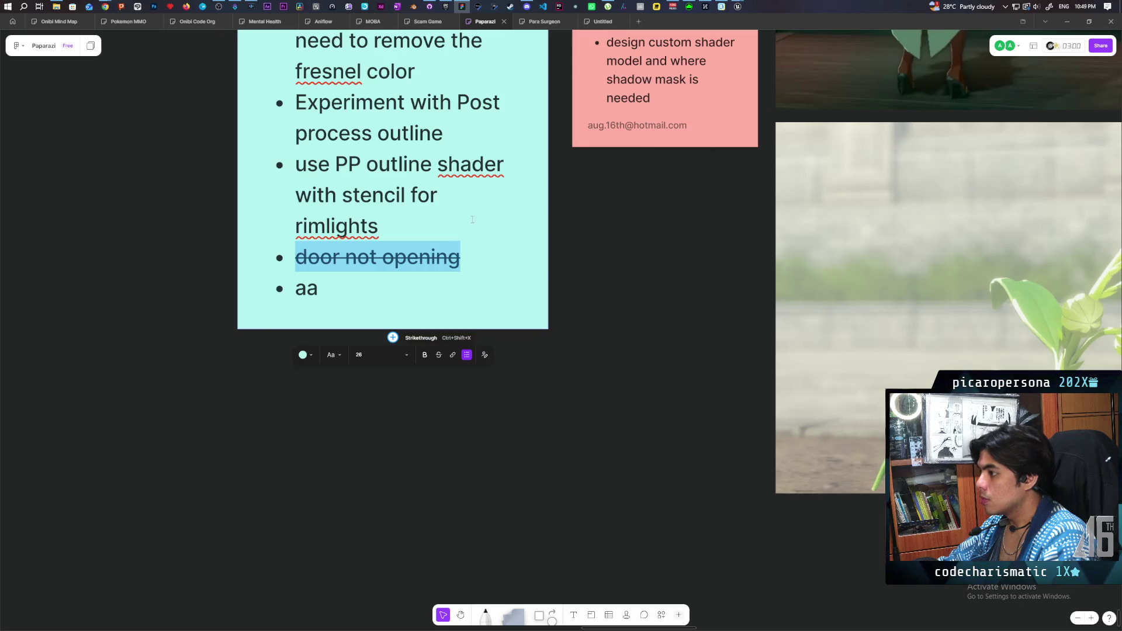
# Strike through the finished items from 'try smooth floor' down to 'rimlights'
pyautogui.scroll(1, 564, 256)
pyautogui.scroll(5, 565, 256)
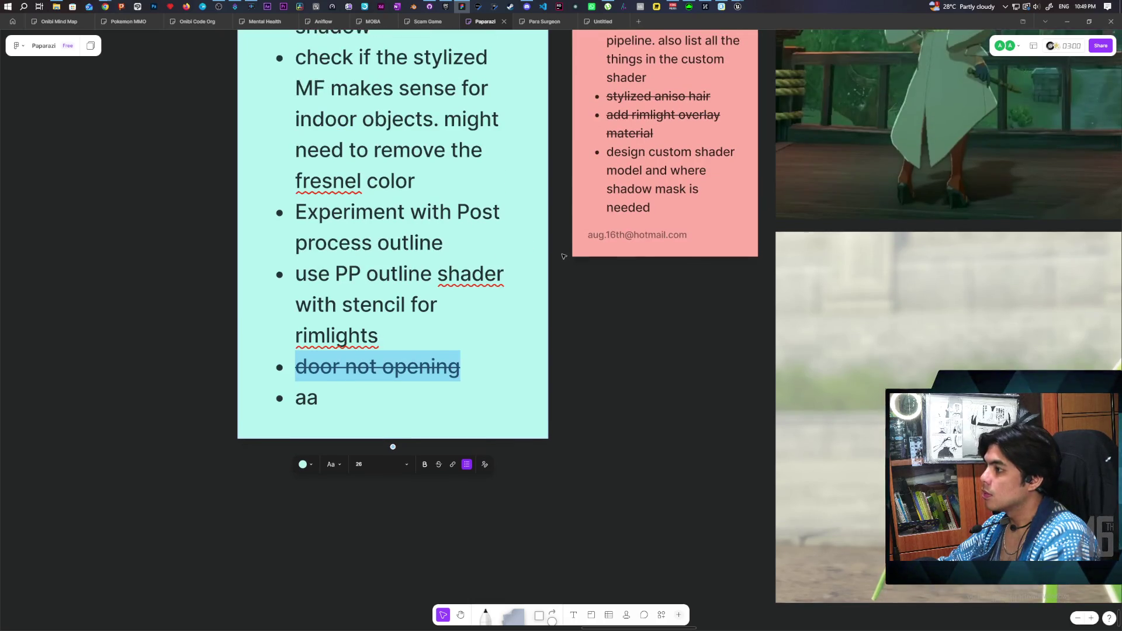
pyautogui.scroll(1, 564, 256)
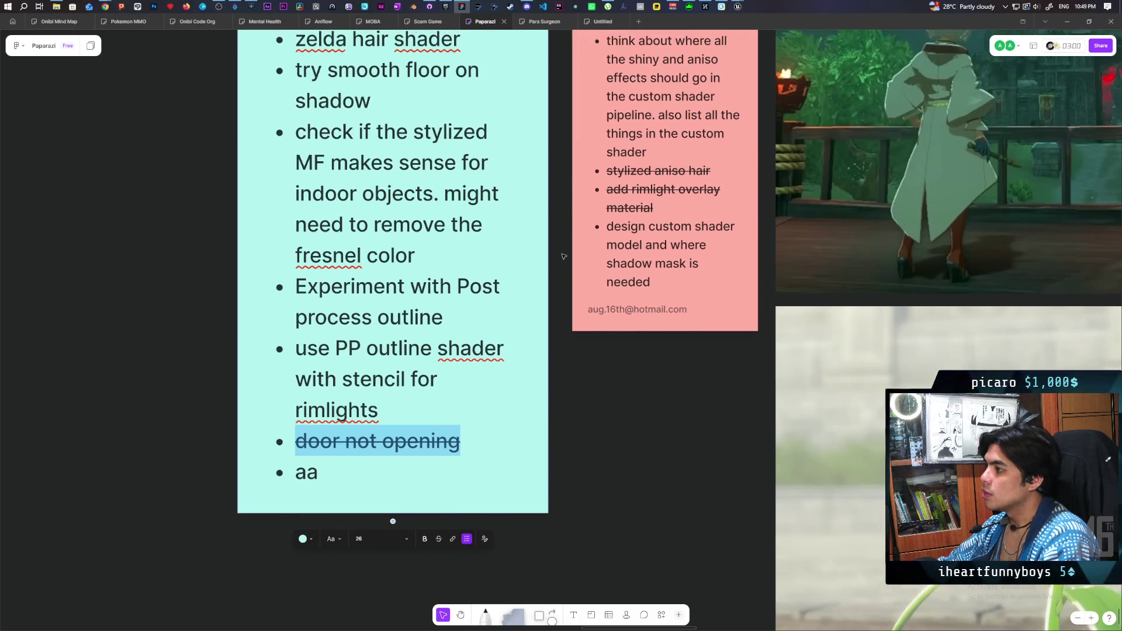
pyautogui.scroll(1, 564, 256)
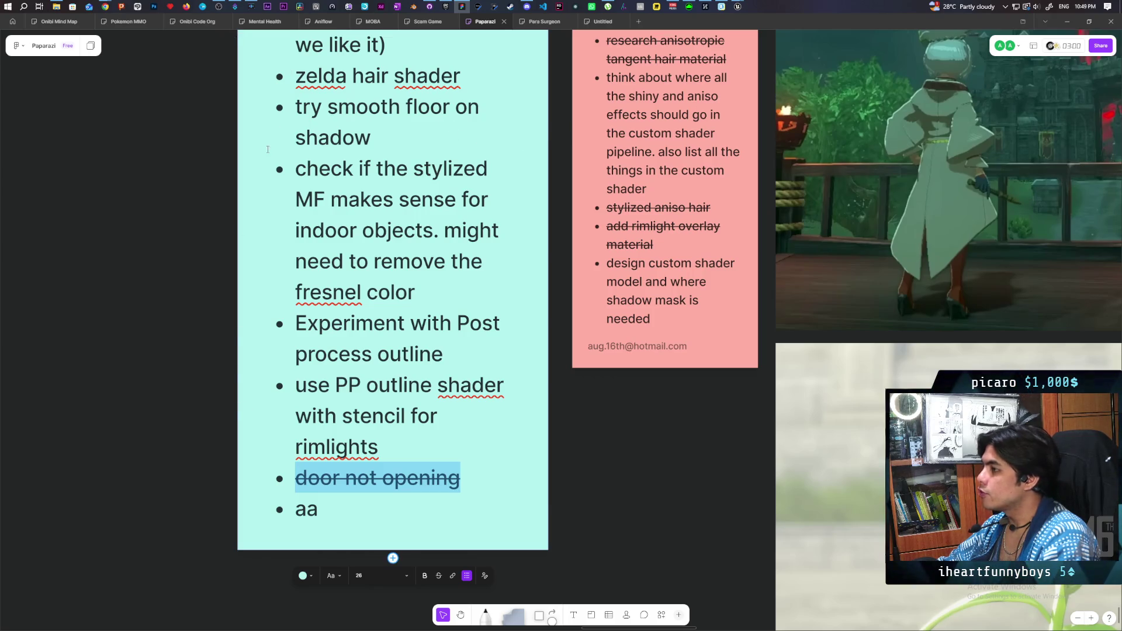
pyautogui.moveTo(270, 107)
pyautogui.mouseDown()
pyautogui.moveTo(435, 386)
pyautogui.moveTo(424, 442)
pyautogui.mouseUp()
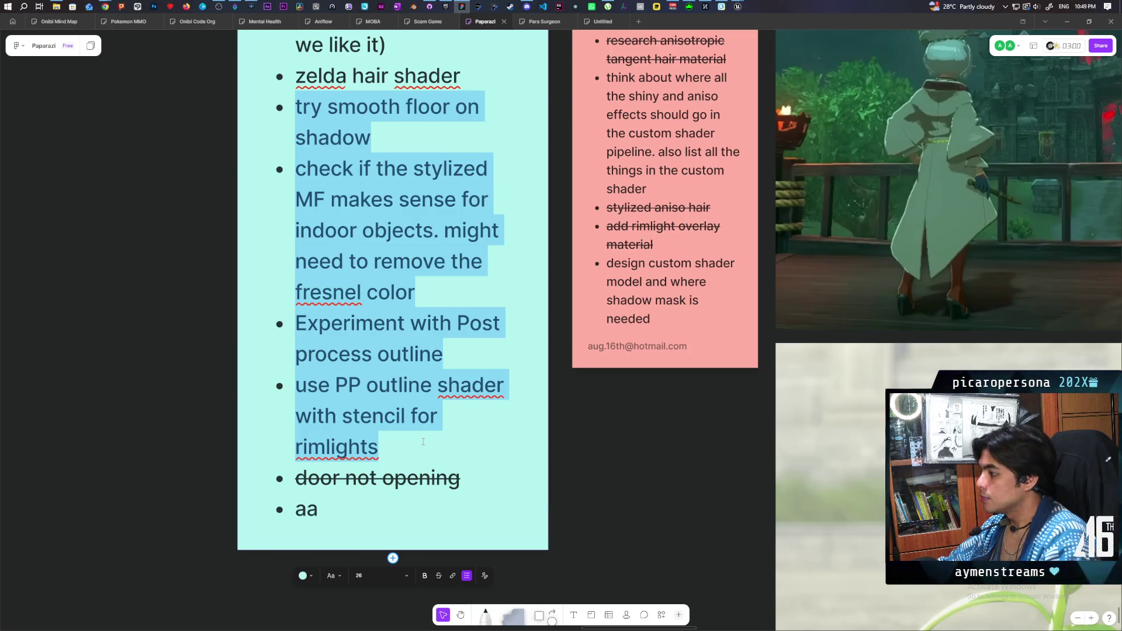
pyautogui.click(439, 576)
pyautogui.rightClick(627, 430)
pyautogui.click(163, 202)
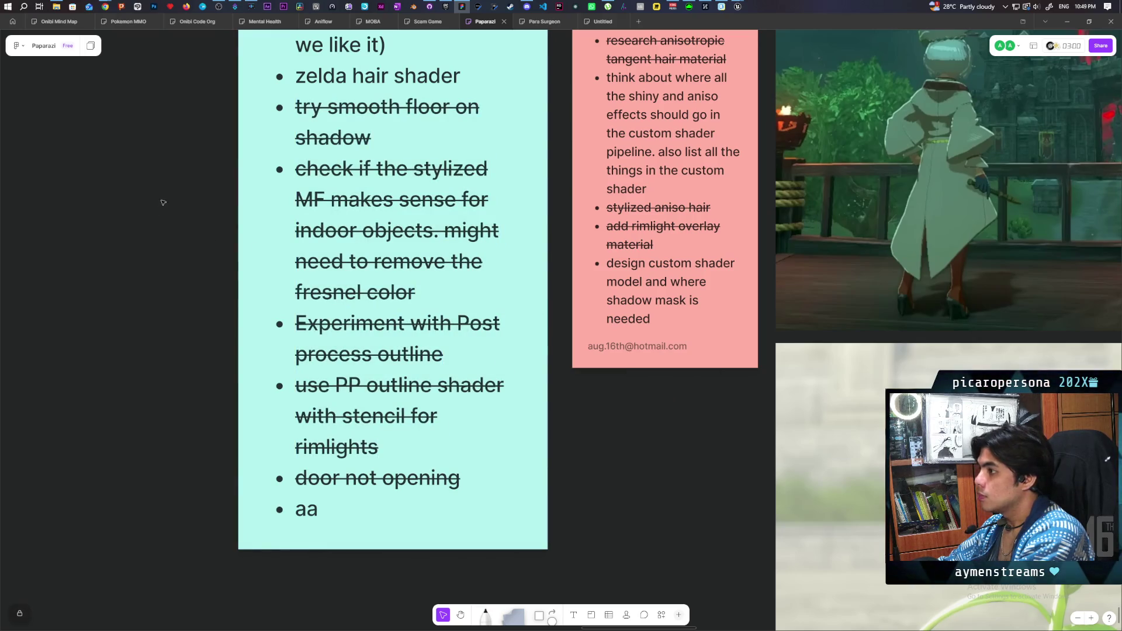
# Strike through the items from 'make grapple replicated' through 'zelda hair shader'
pyautogui.scroll(4, 193, 322)
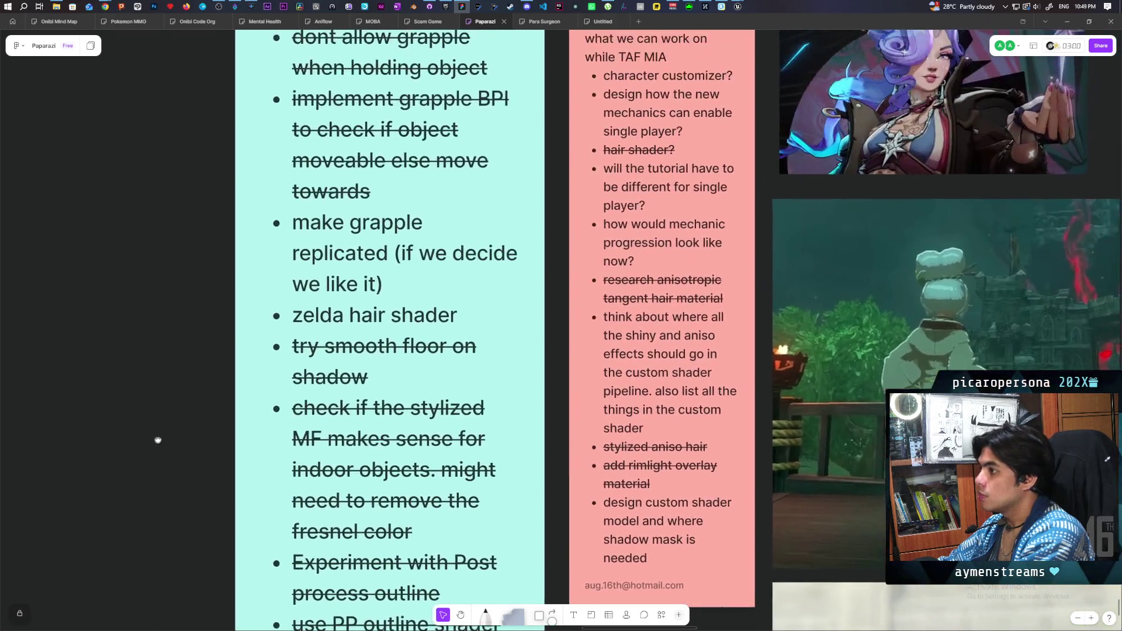
pyautogui.click(297, 226)
pyautogui.doubleClick(298, 227)
pyautogui.click(297, 227)
pyautogui.hotkey('shift', 'Right')
pyautogui.moveTo(310, 227)
pyautogui.mouseDown()
pyautogui.moveTo(439, 345)
pyautogui.moveTo(474, 313)
pyautogui.mouseUp()
pyautogui.click(369, 613)
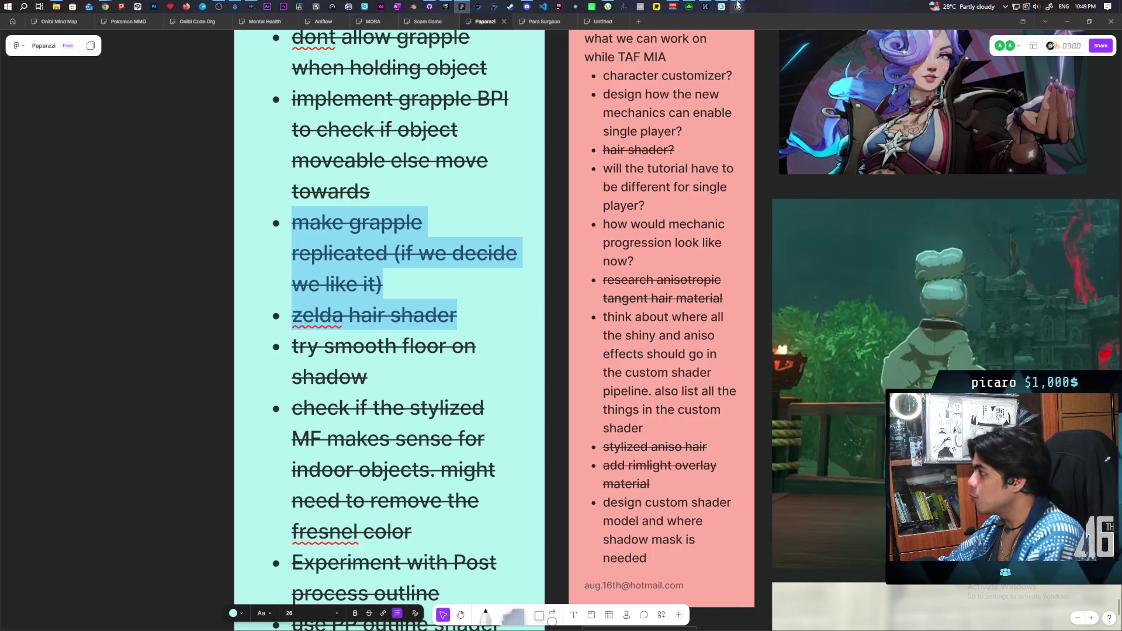
pyautogui.moveTo(738, 7)
pyautogui.moveTo(748, 46)
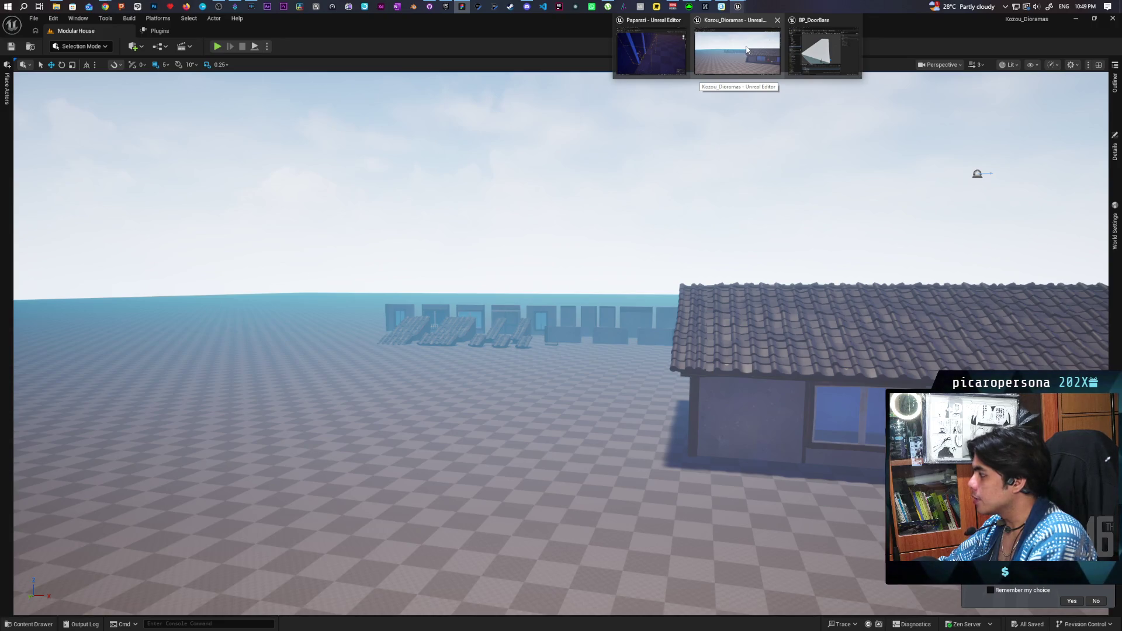
# Close the extra Kozou_Dioramas Unreal window and check GitHub Desktop shows no local changes
pyautogui.click(777, 21)
pyautogui.click(700, 26)
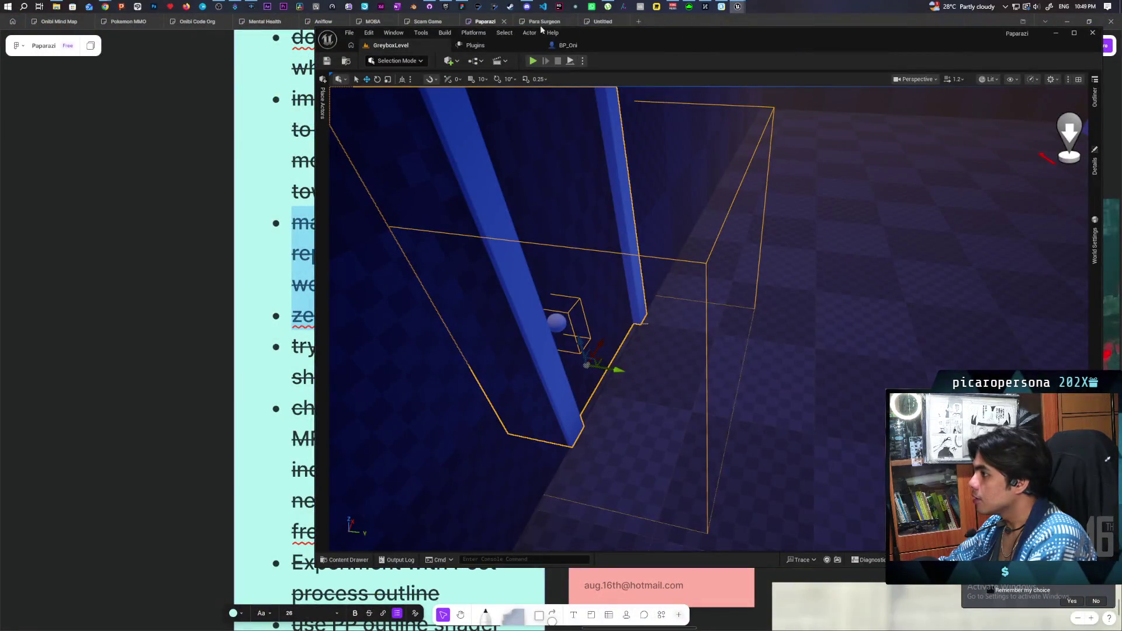
pyautogui.click(429, 6)
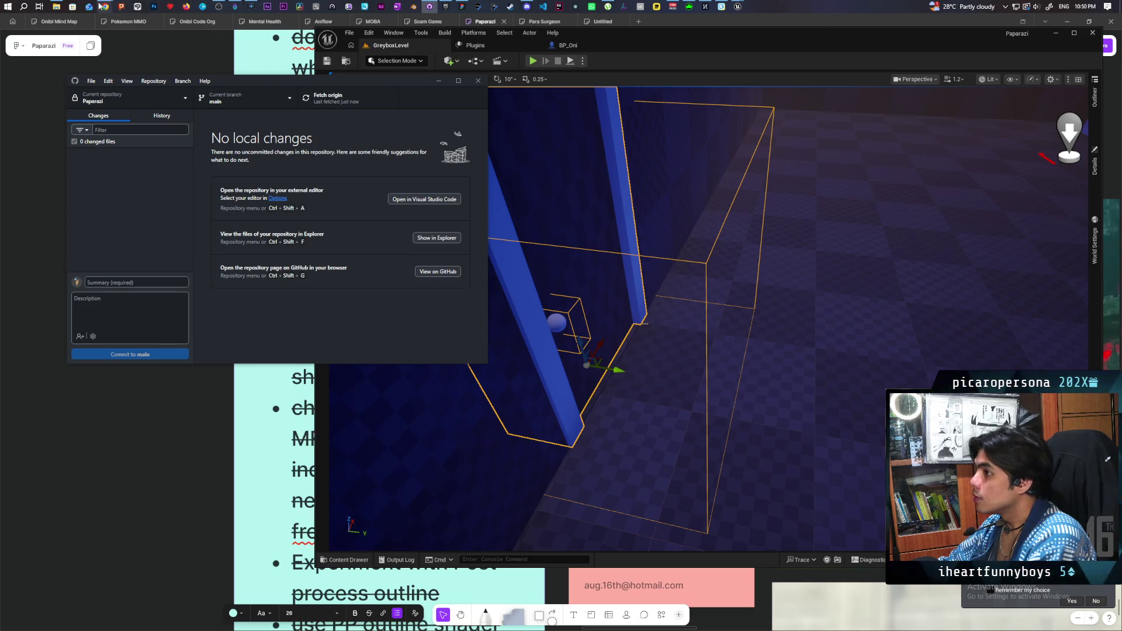
pyautogui.moveTo(106, 7)
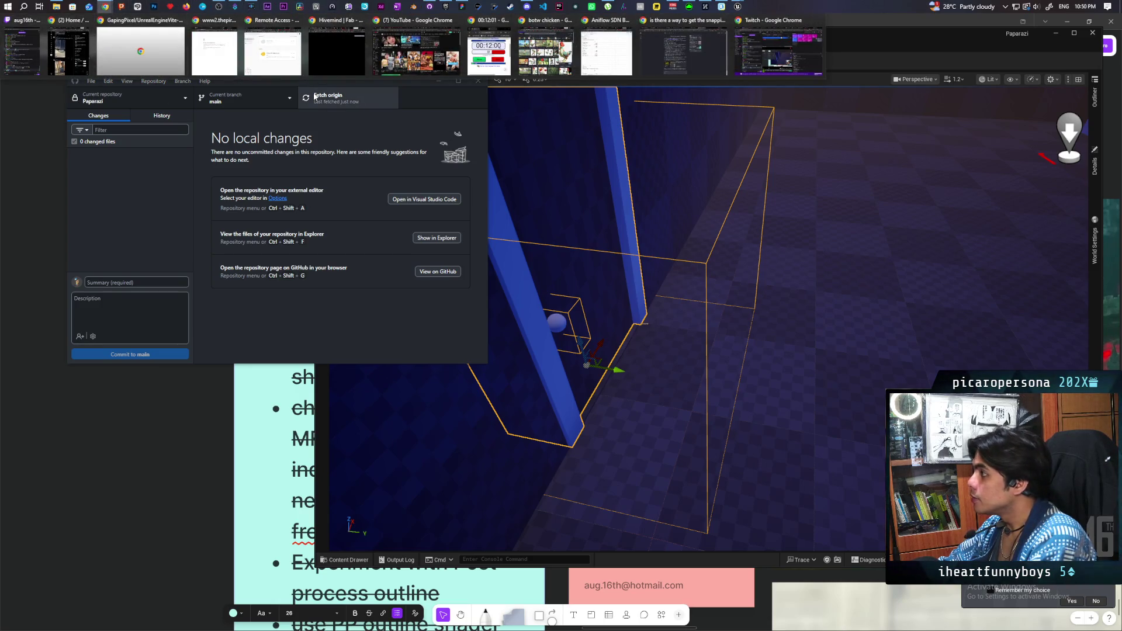
# From the channel's live page, open the Software and Game Development category and browse its live channels
pyautogui.click(778, 53)
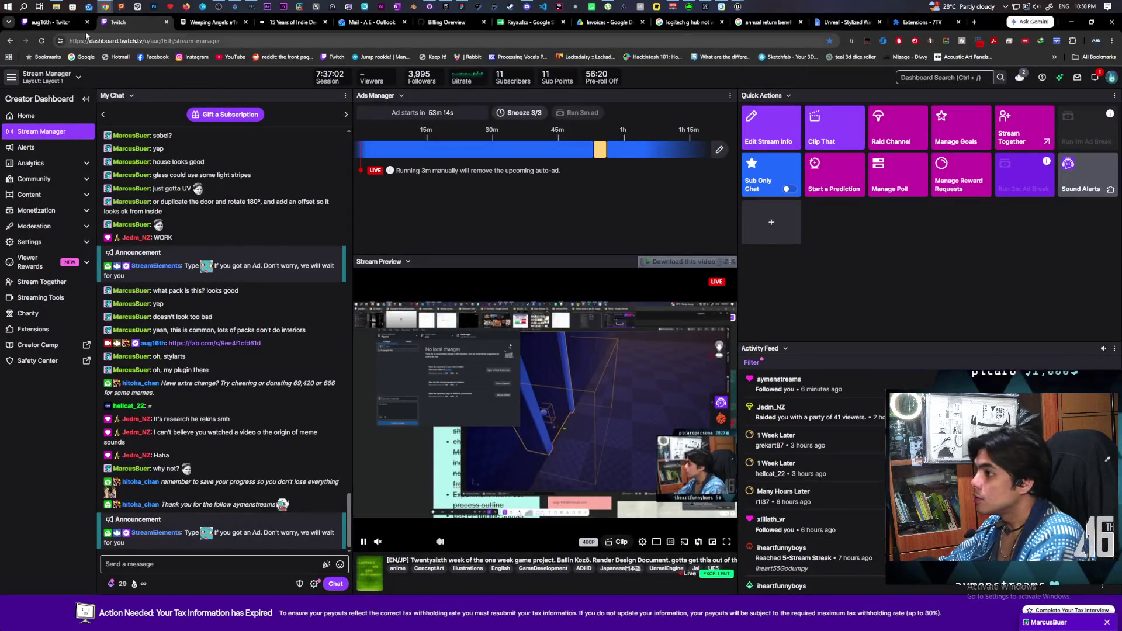
pyautogui.click(45, 22)
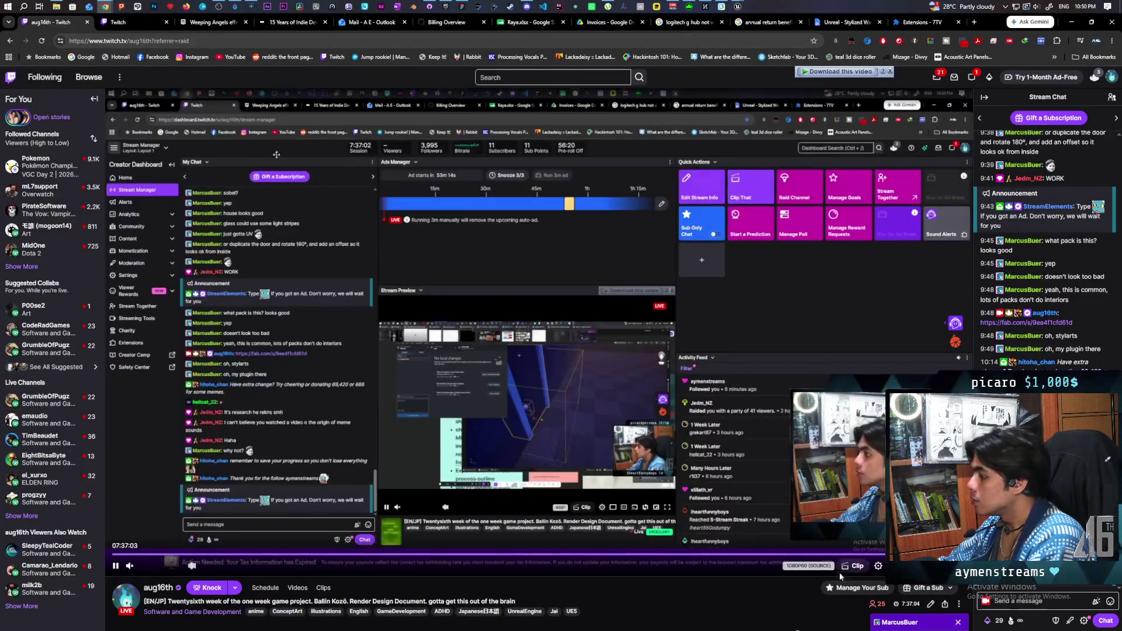
pyautogui.click(193, 612)
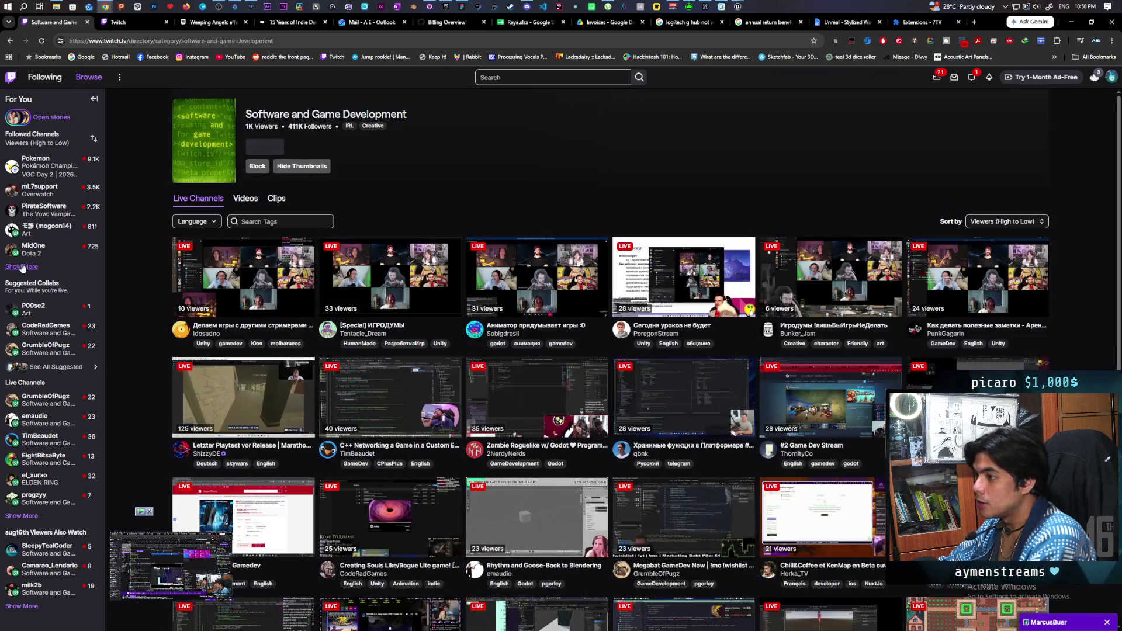
pyautogui.click(23, 266)
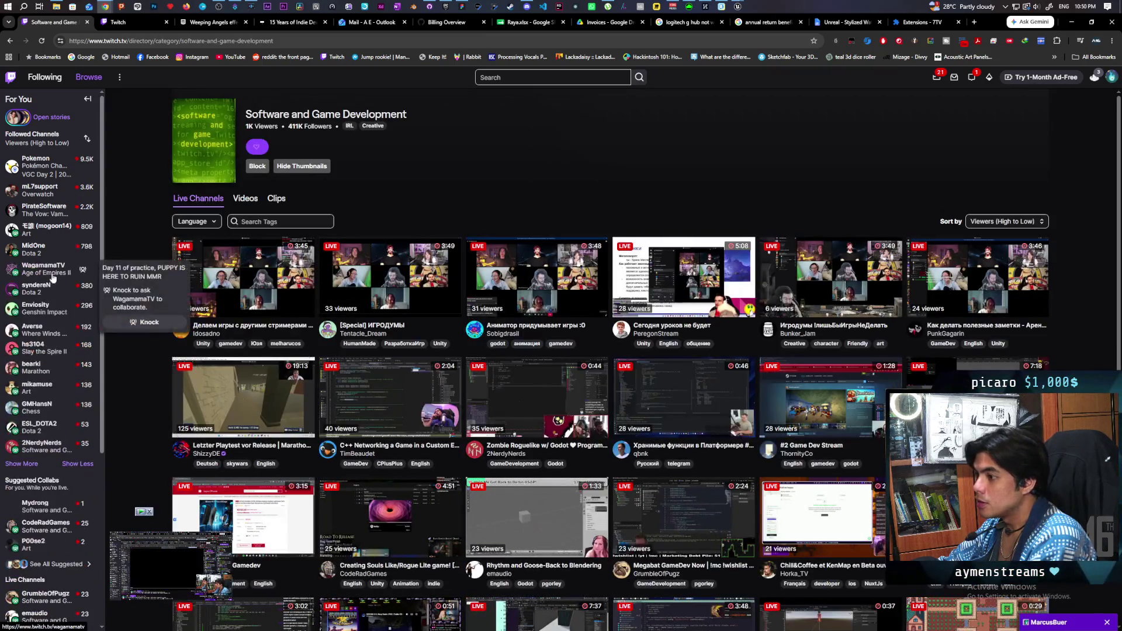
pyautogui.scroll(-1, 57, 439)
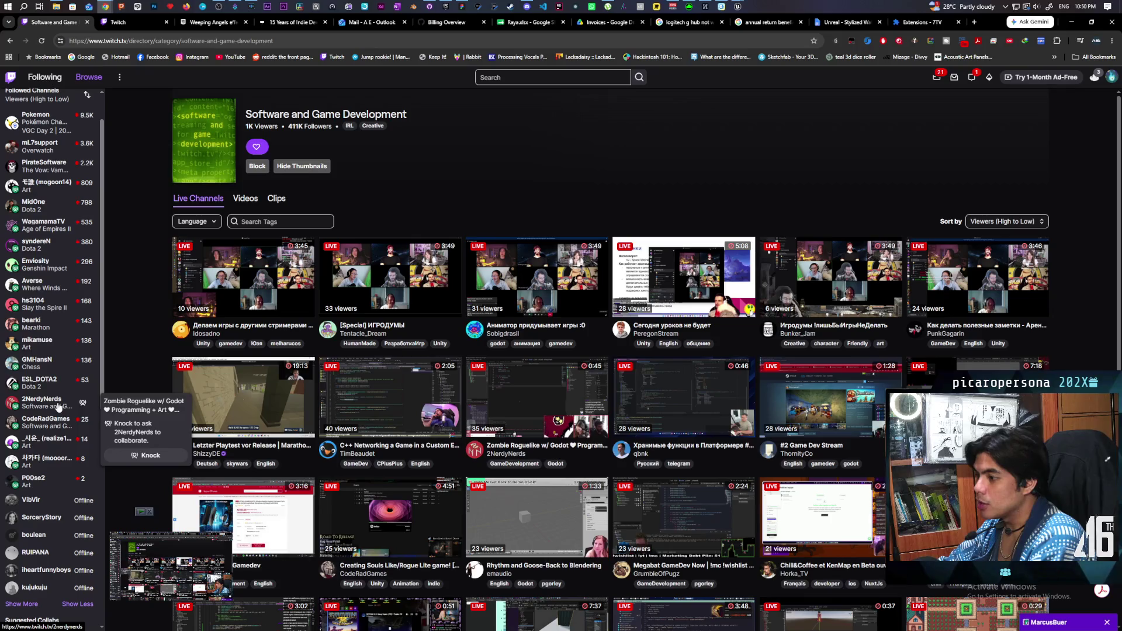
pyautogui.scroll(-5, 53, 387)
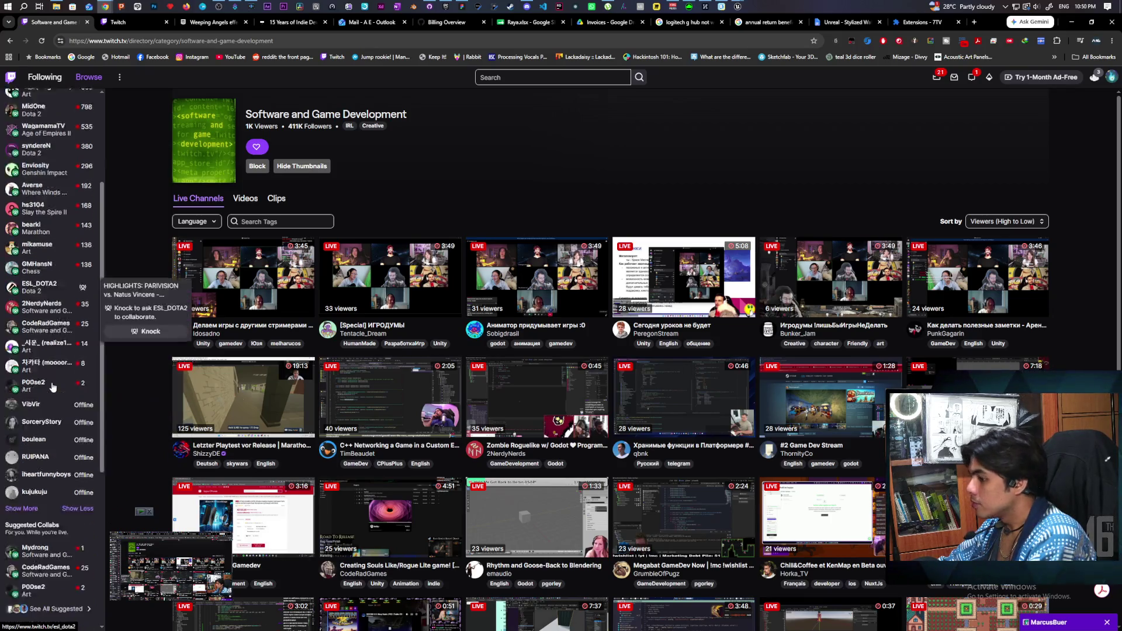